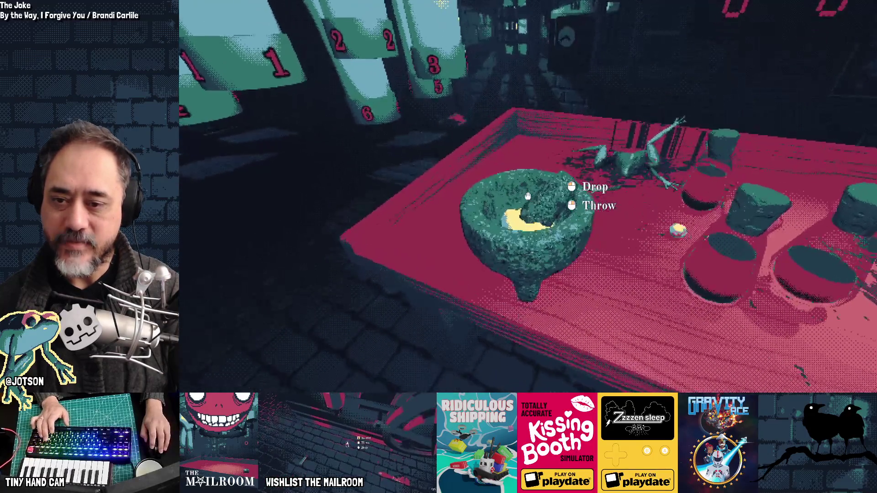
Step: Set the stone mortar down on the table after briefly regrabbing it, then return to the editor
click(528, 196)
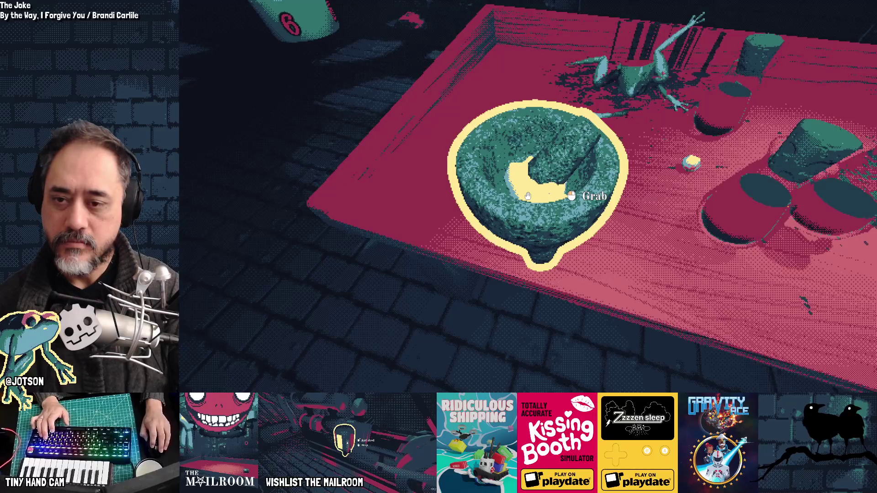
click(527, 196)
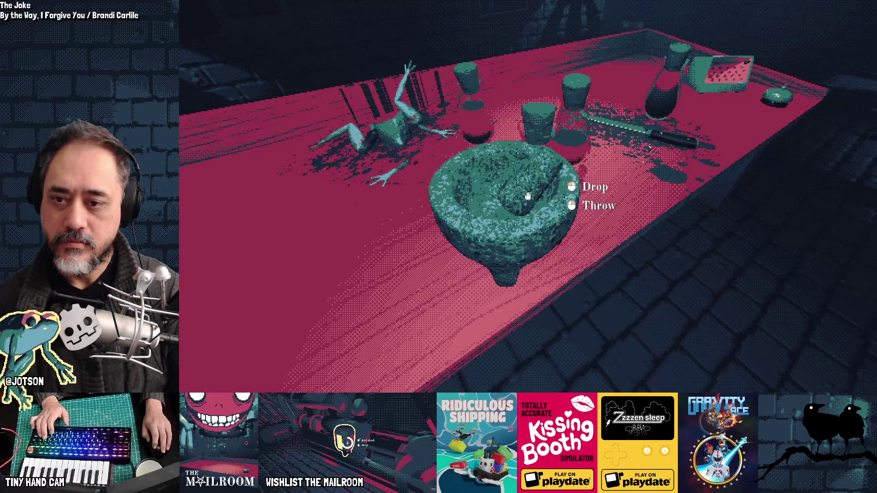
click(528, 196)
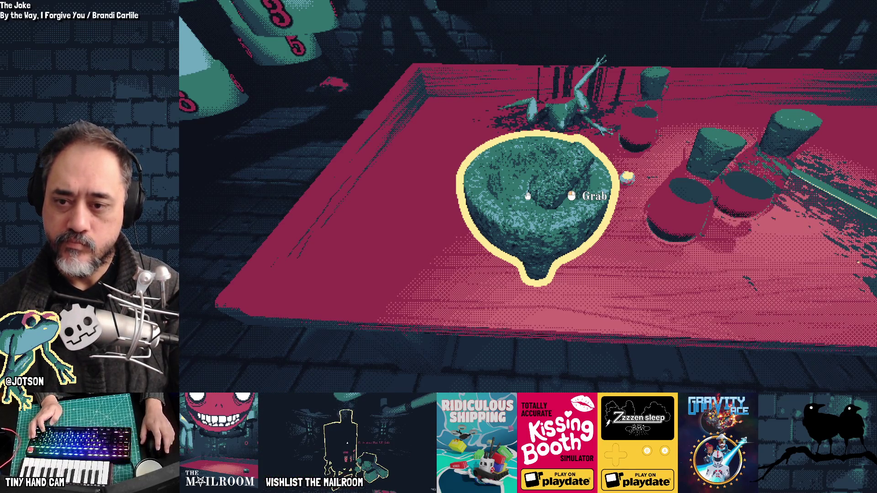
key(alt+Tab)
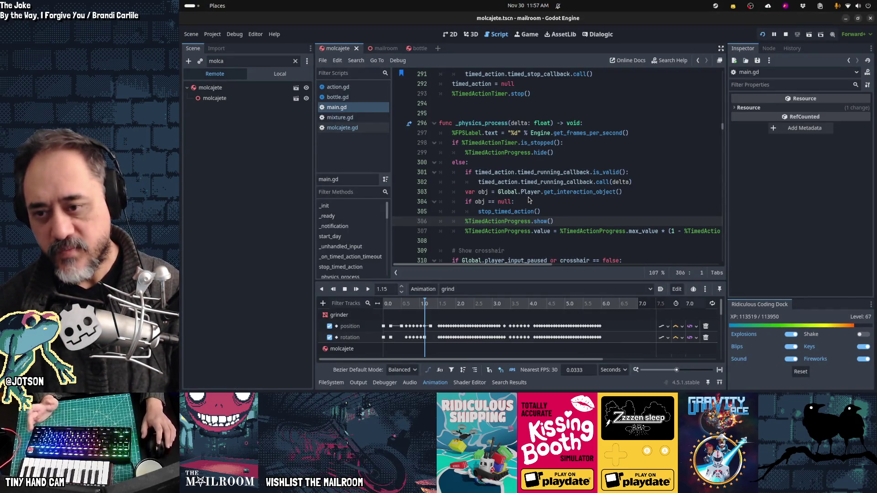
Step: In molcajete.gd, change line 137 to 'if is_zero_approx(liquid_amount) or liquid_amount <= 0:' and save
click(357, 129)
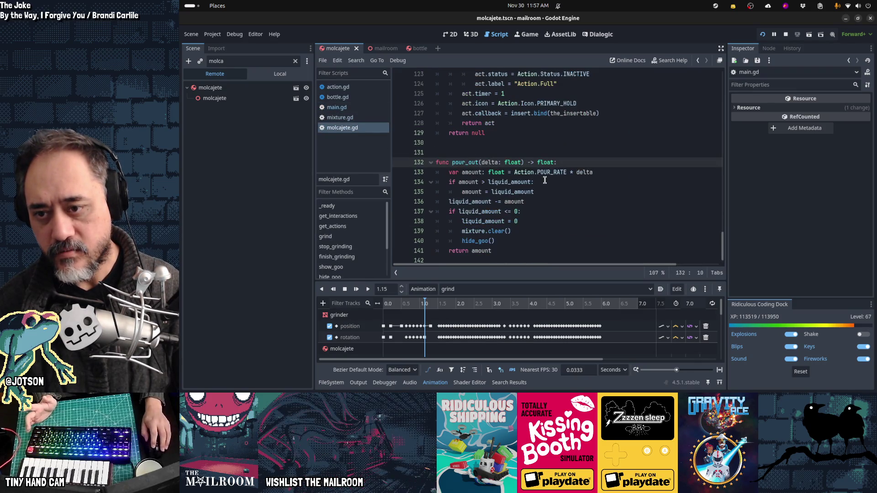
click(516, 212)
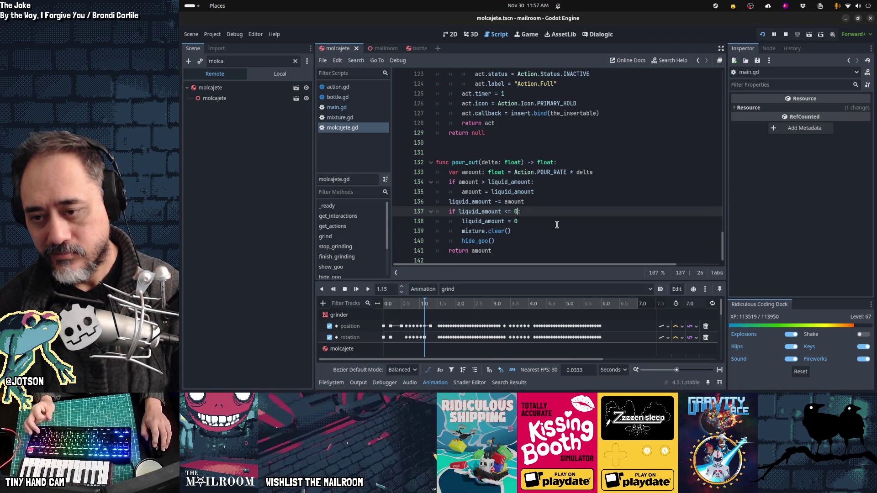
key(ctrl+Left)
key(ctrl+Left)
key(ctrl+Left)
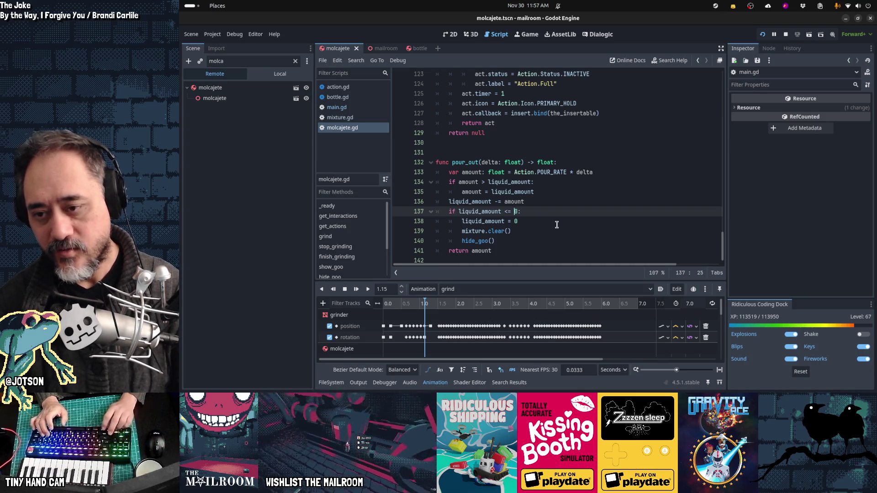
text(is_zero)
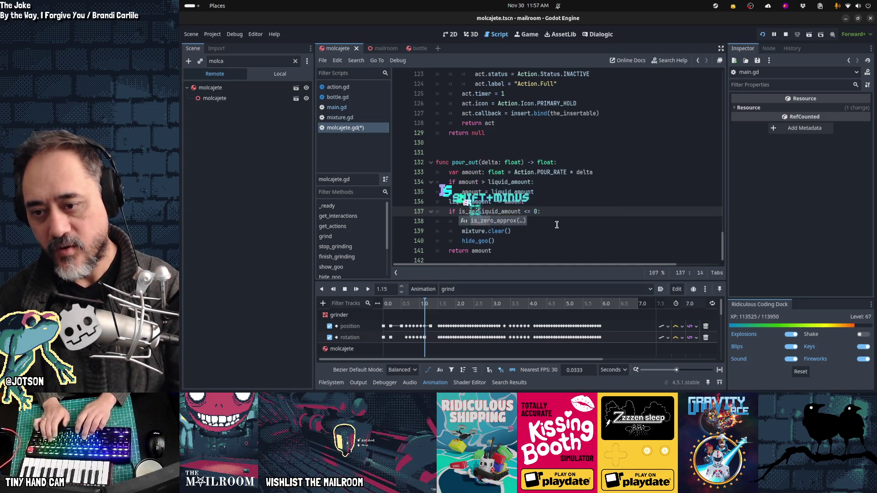
key(Return)
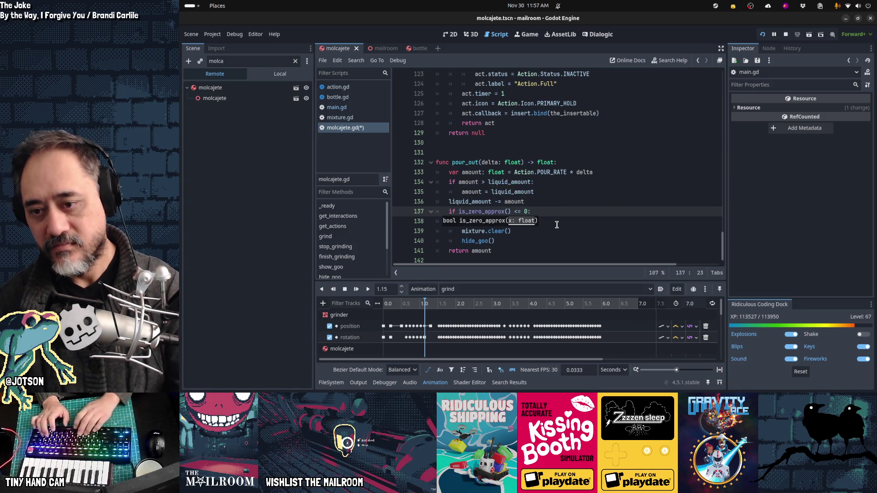
text(liquid_amount))
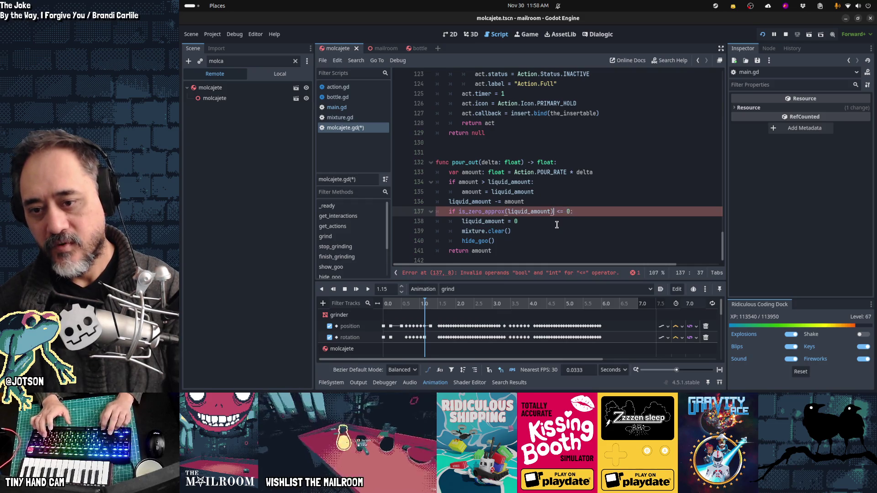
text( or liquid_amount)
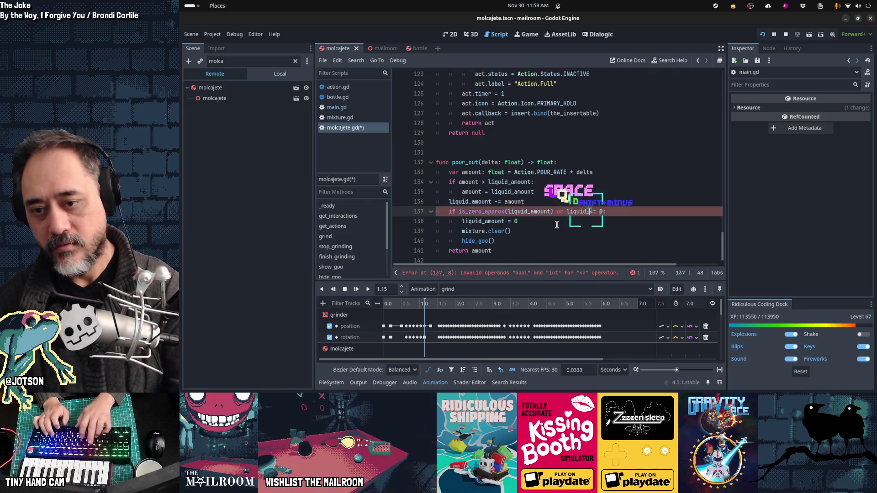
key(End)
key(Home)
key(Home)
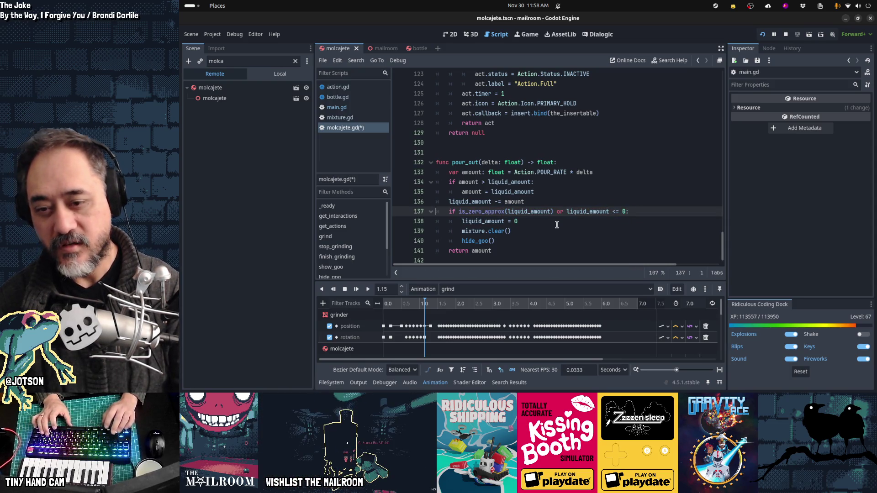
key(Down)
key(Down)
key(ctrl+s)
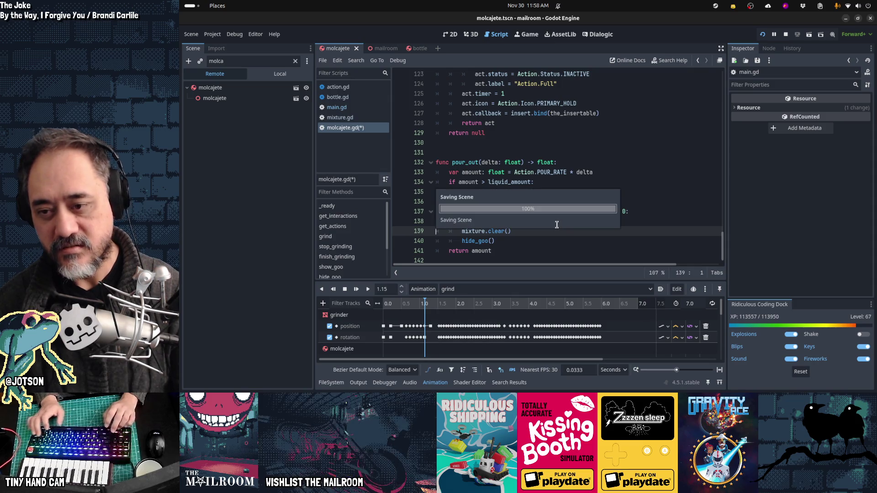
key(Escape)
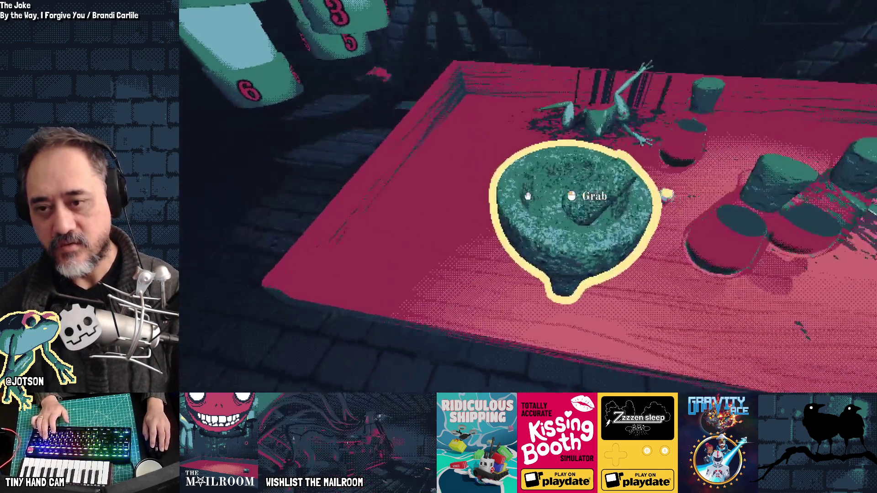
Step: Pick up the red ingredient, drop it into the mortar, and turn toward the hanging bottle
click(528, 196)
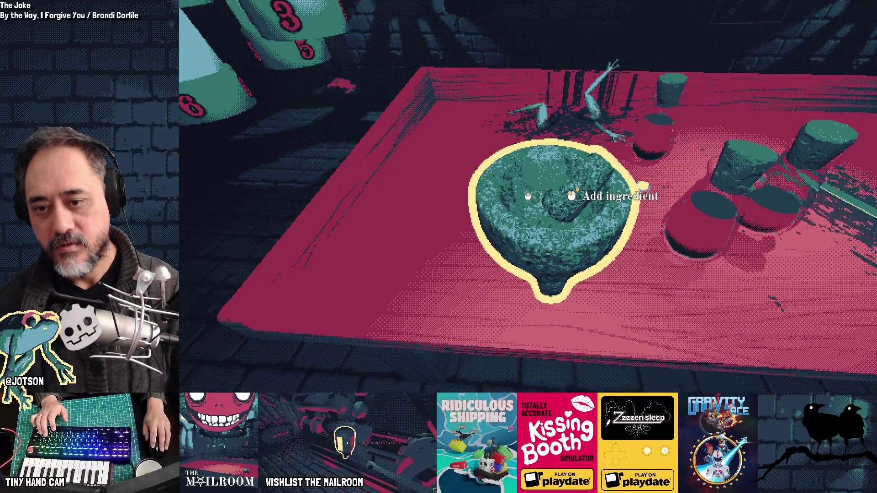
click(528, 196)
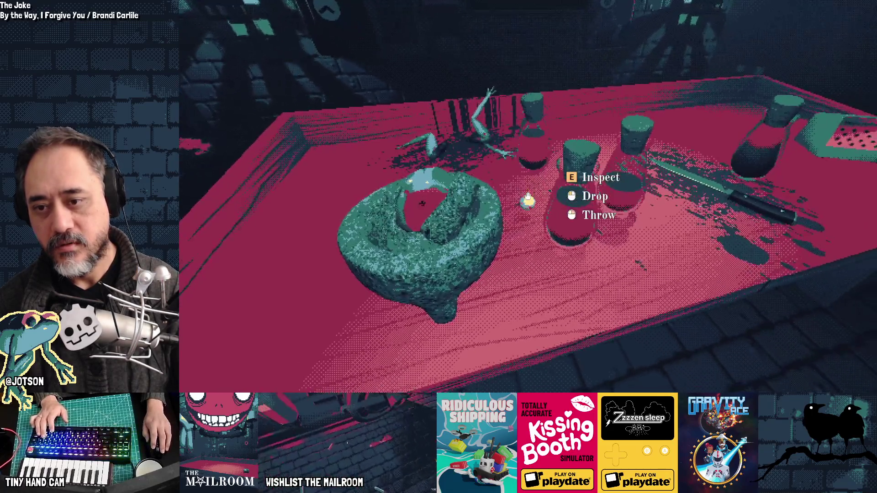
click(527, 196)
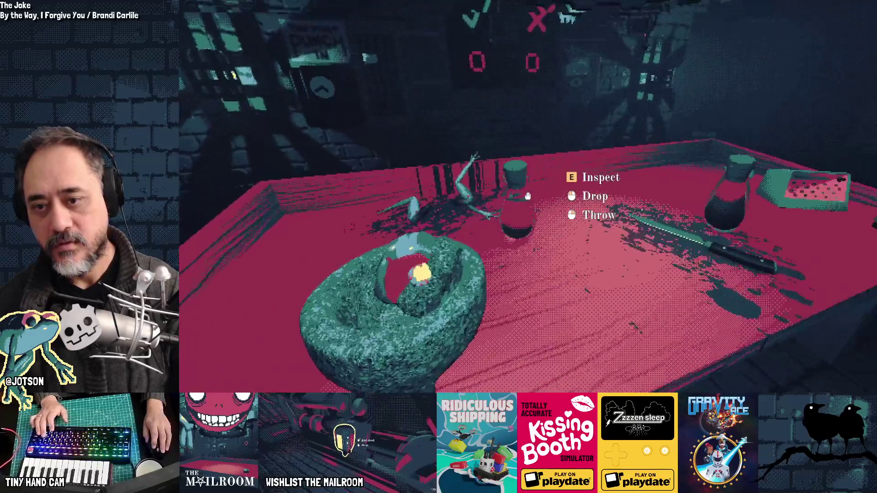
click(528, 196)
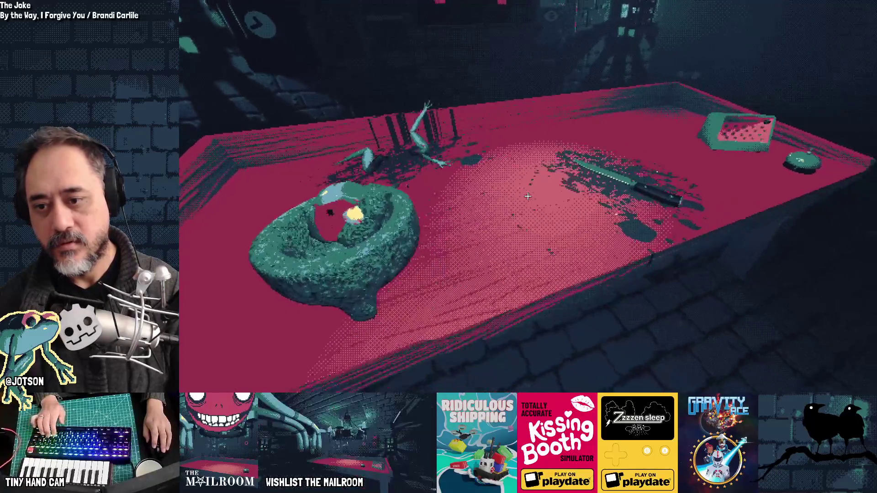
key(grave)
Step: Run 'a b' in the console, grind the ingredient into yellow powder, set the mortar down, and grab the bottle
text(a bot)
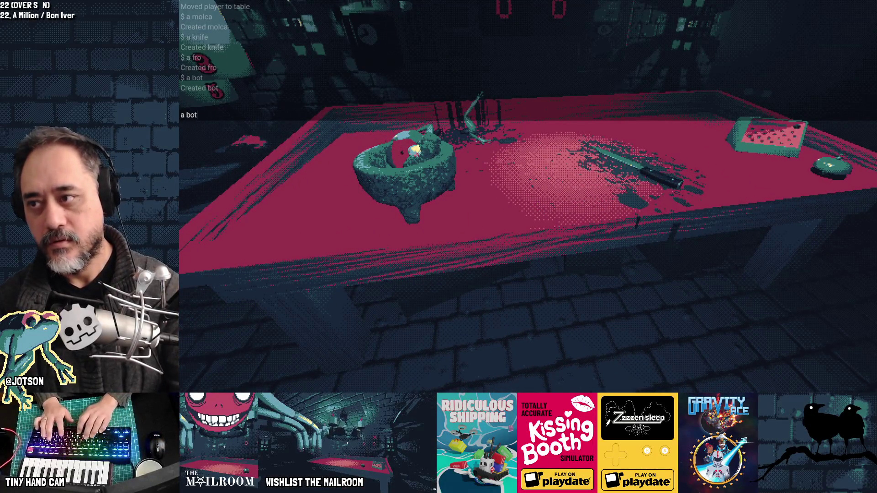
key(grave)
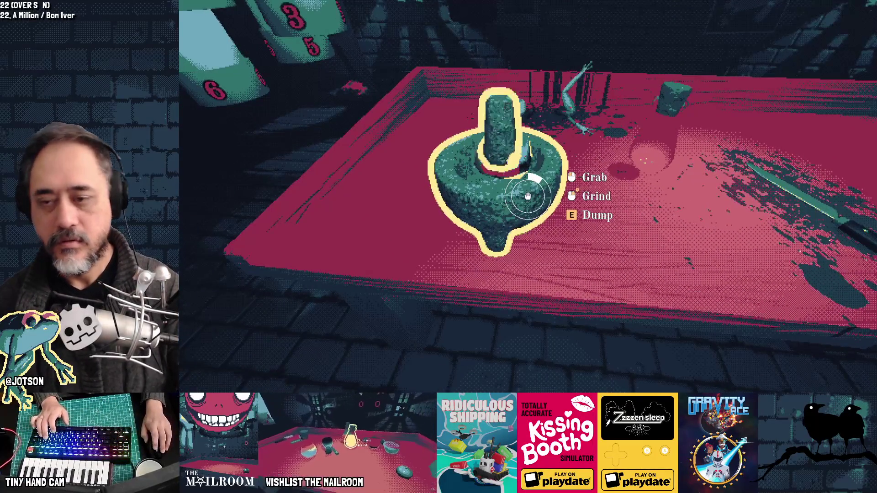
drag(528, 195, 528, 196)
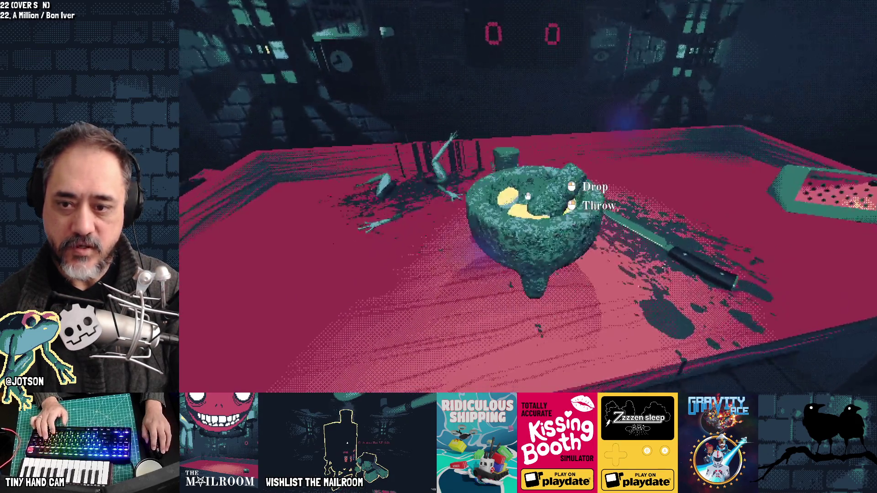
mouse_move(528, 196)
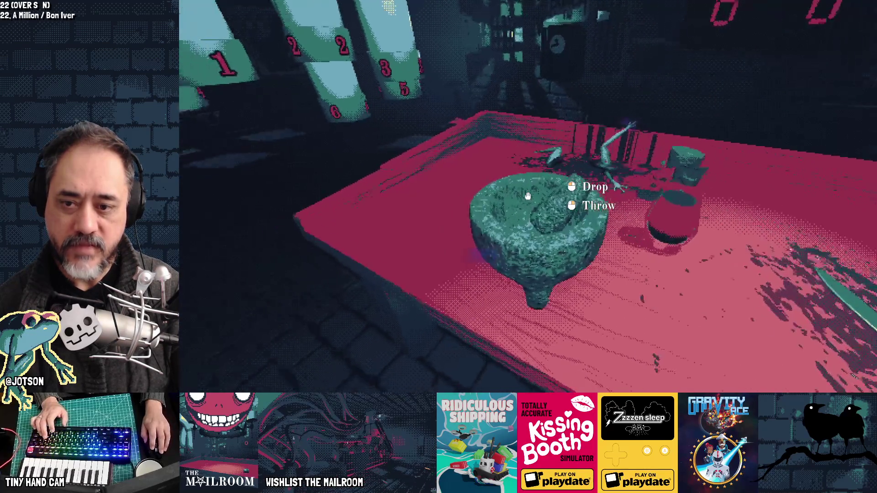
click(528, 196)
click(527, 195)
key(grave)
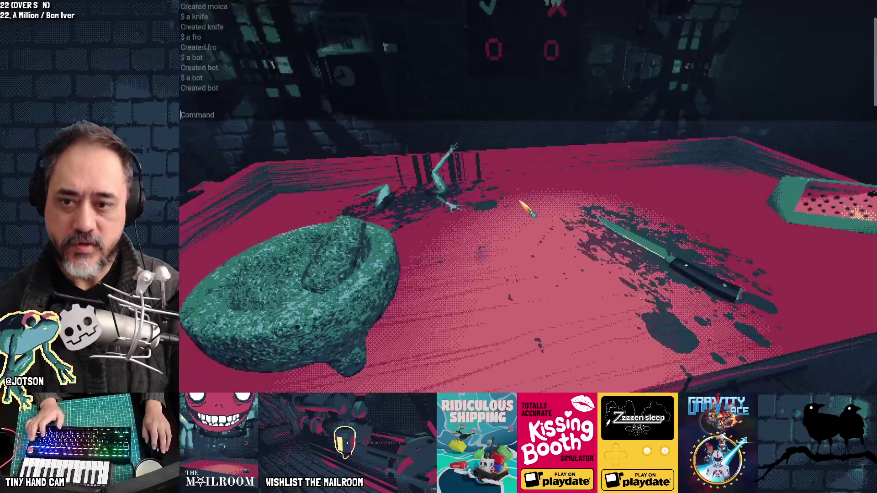
Step: Spawn a new bottle with the 'a bot' console command and place it on the table
text(a b)
text(ot)
key(Return)
key(grave)
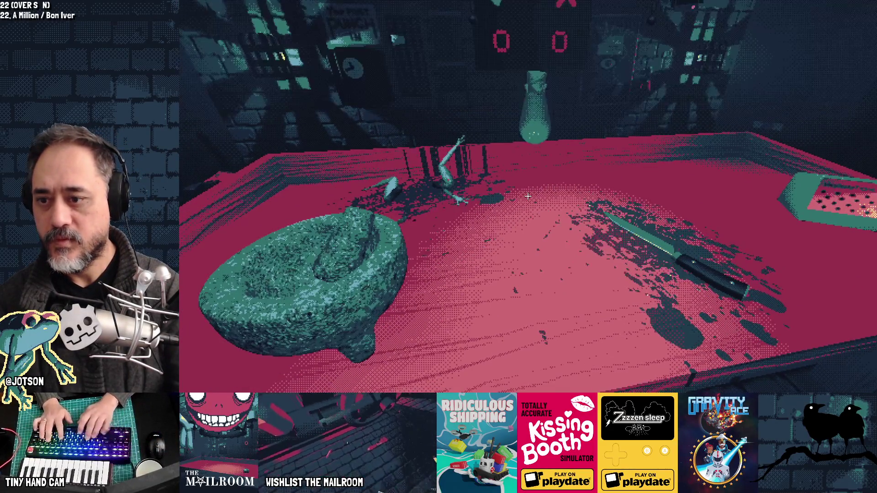
click(528, 195)
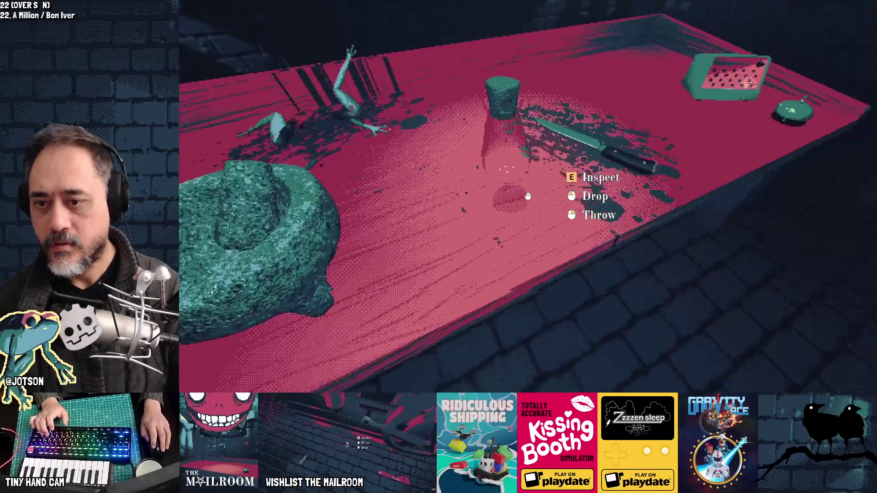
click(528, 196)
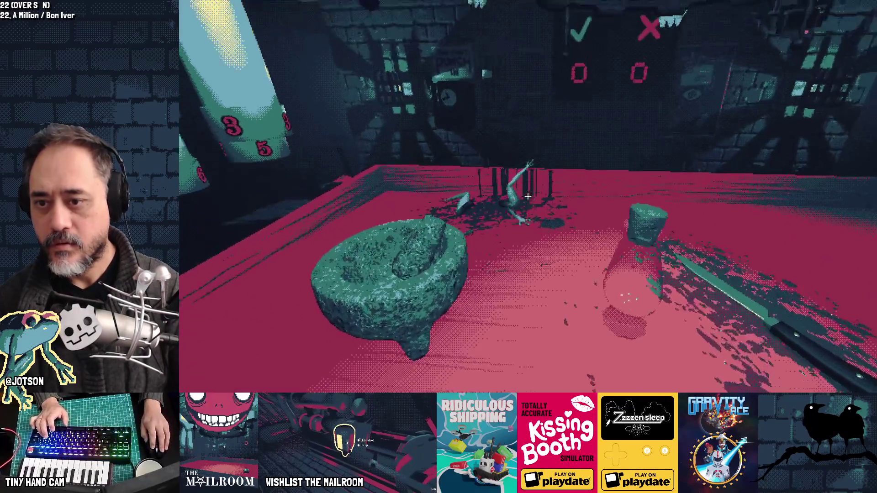
Step: Add fresh ingredients to the mortar and grind them into powder
click(527, 195)
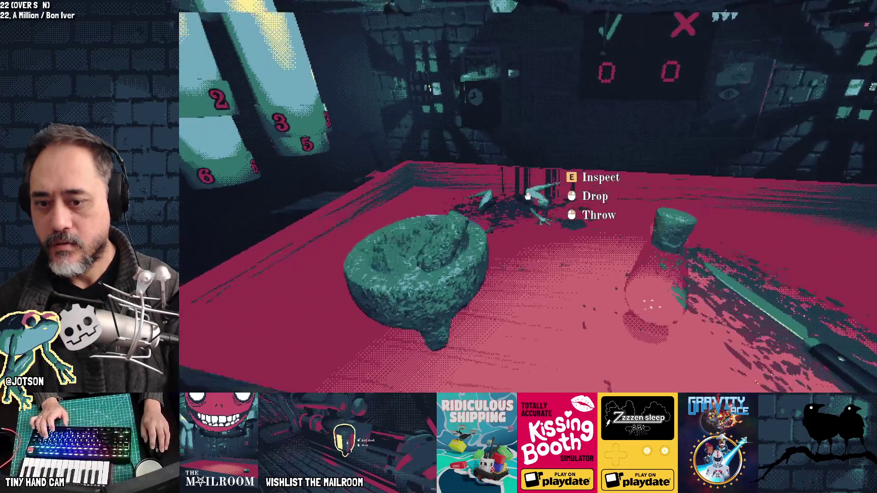
click(528, 196)
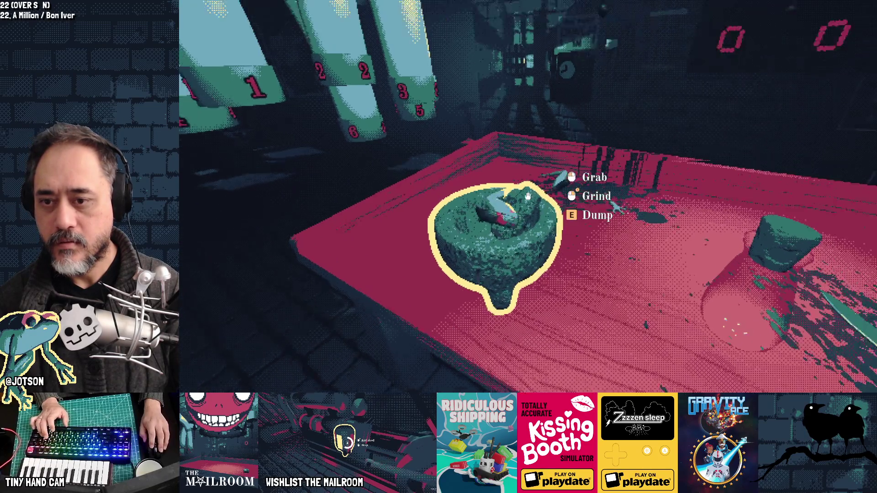
click(528, 196)
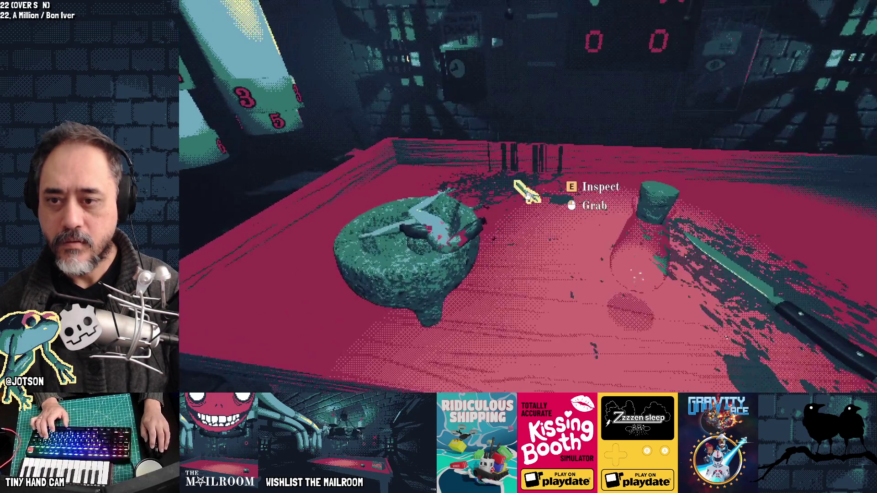
click(528, 195)
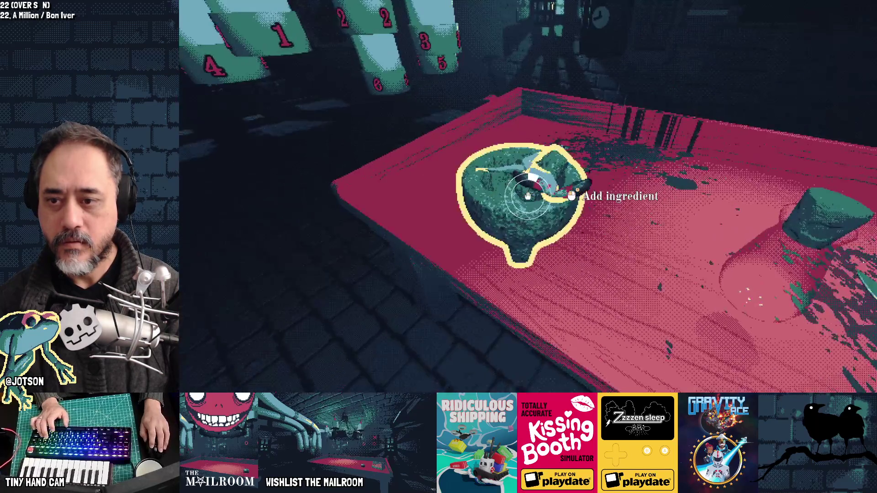
right_click(527, 196)
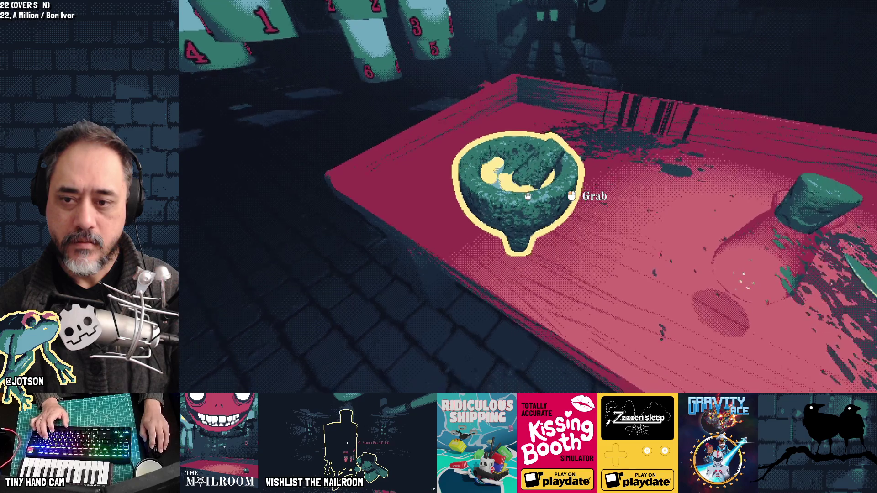
Step: Put the small item into the mortar and grind the yellow ingredient with the pestle
click(527, 196)
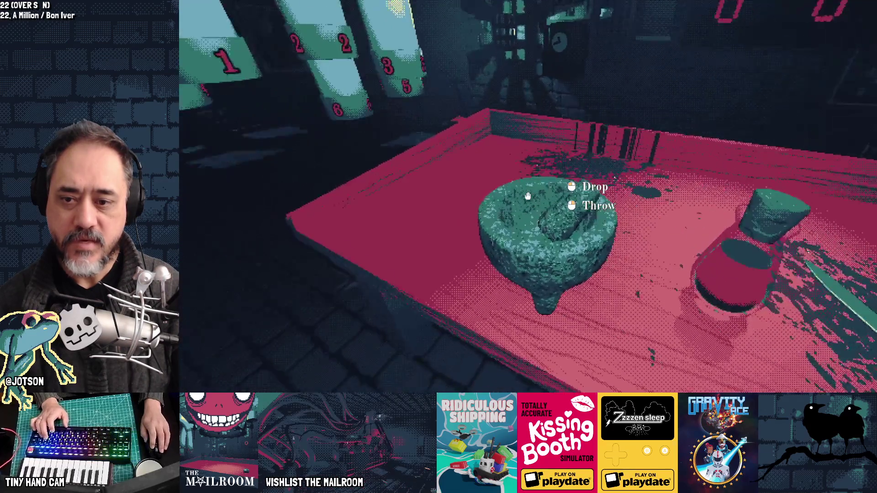
click(528, 195)
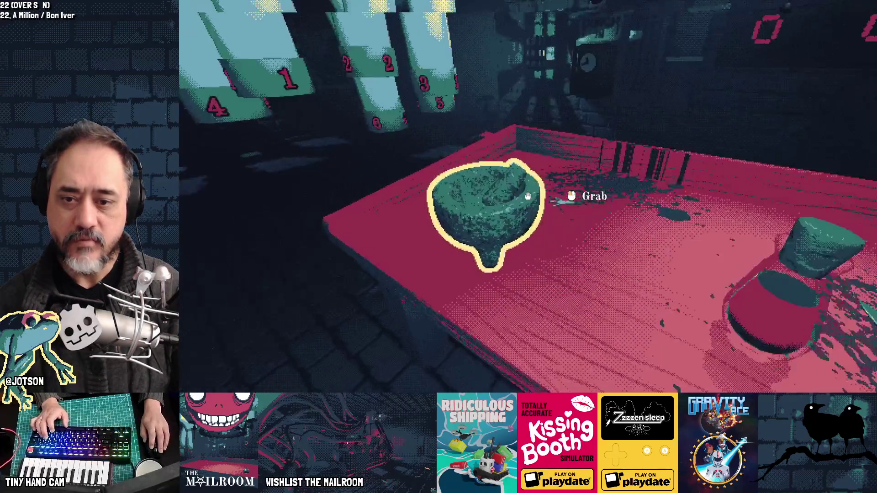
click(528, 195)
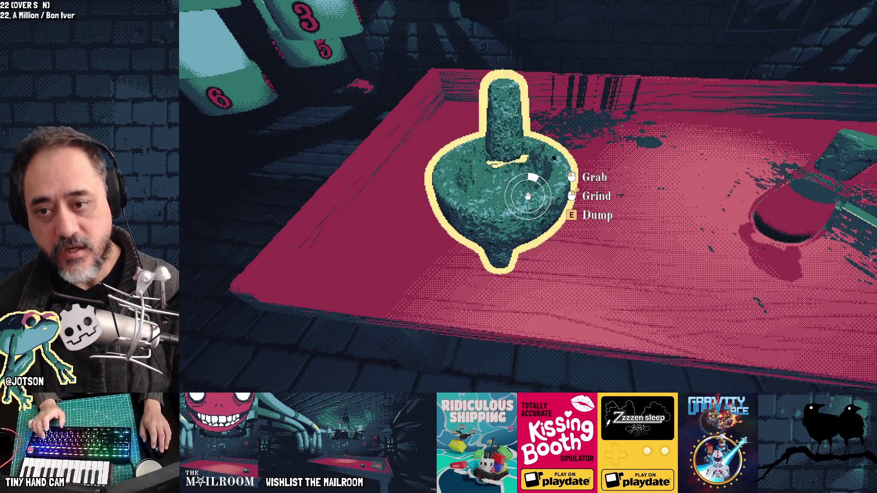
right_click(528, 196)
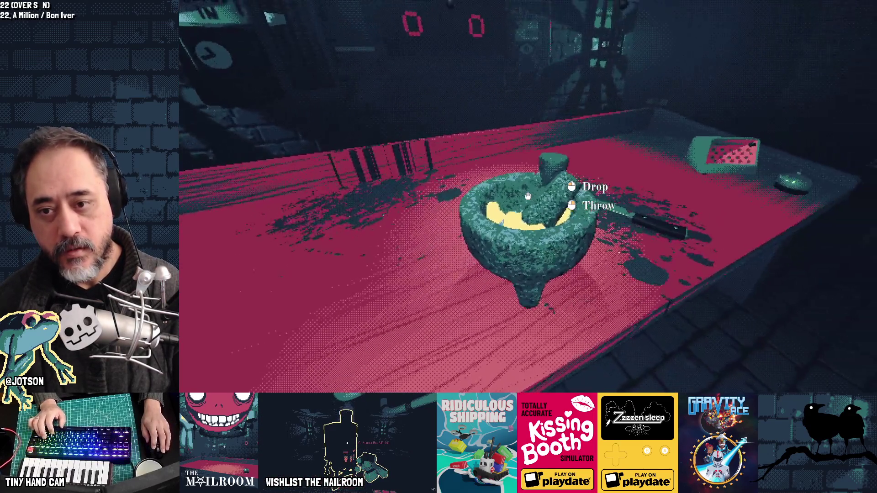
Step: Lift the mortar and set it back on the table, then pick up the red bottle
click(527, 196)
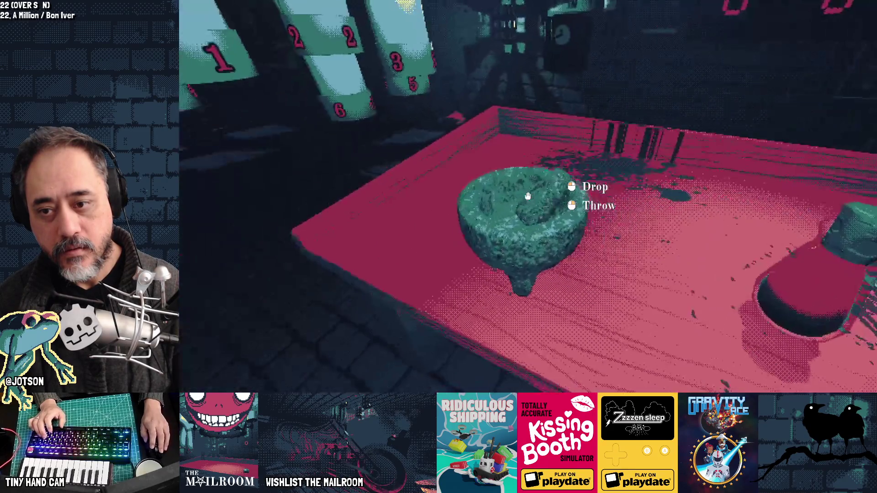
click(528, 197)
click(528, 196)
click(527, 196)
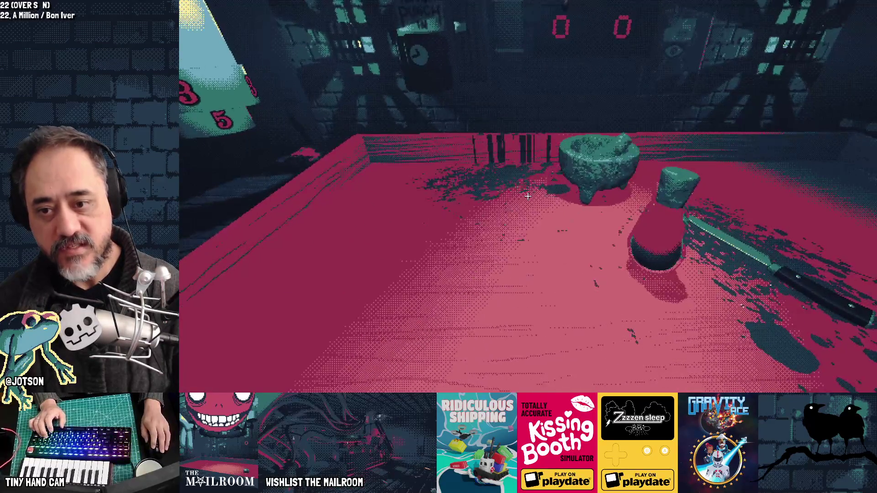
click(528, 197)
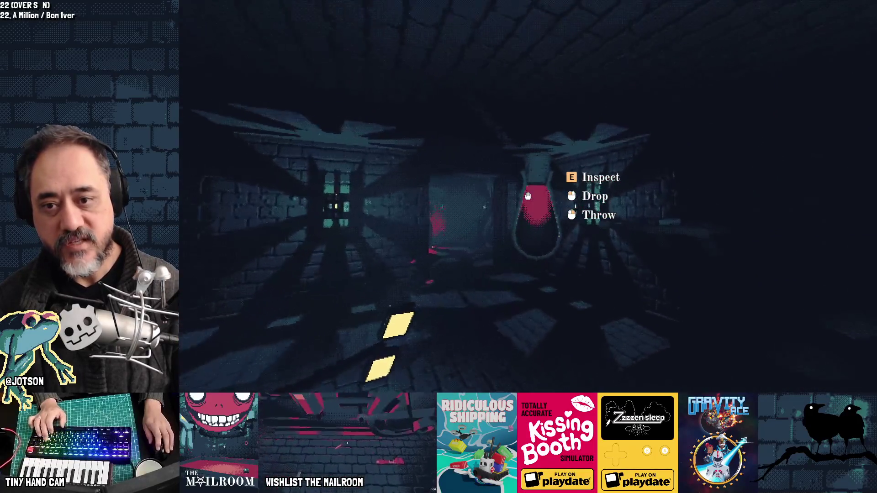
Step: Drop the red bottle on the floor, walk back to the red table, and start a console command
click(527, 196)
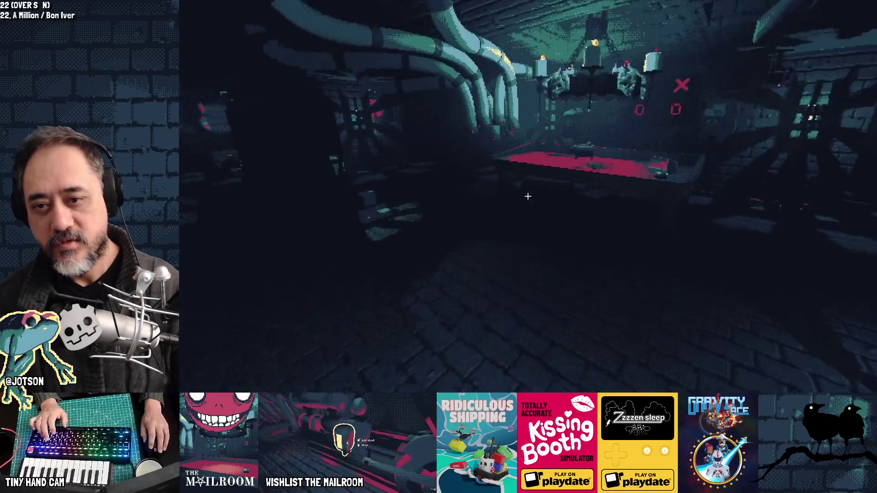
key(w)
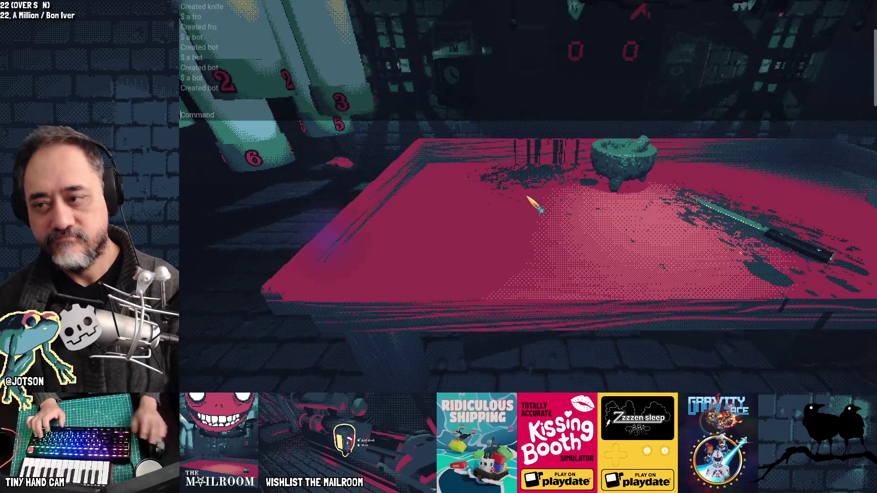
key(grave)
text(a)
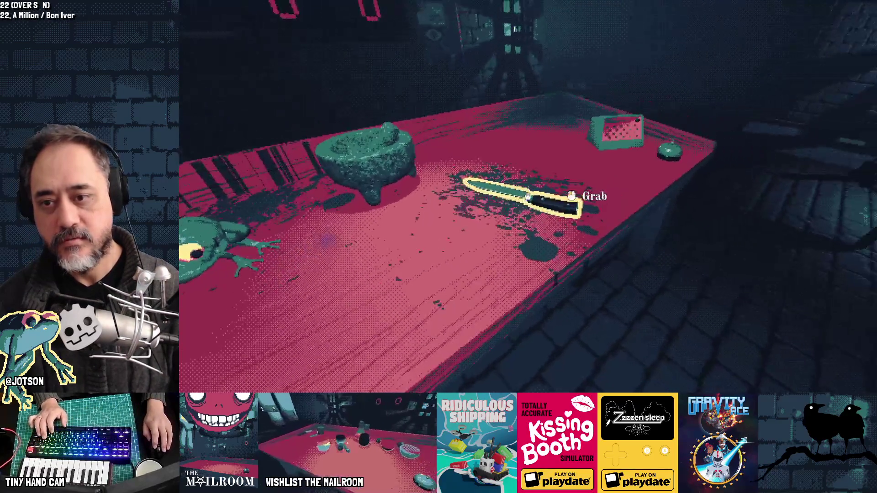
Step: Chop the frog with the knife and drop a frog piece into the mortar
click(528, 196)
click(528, 196)
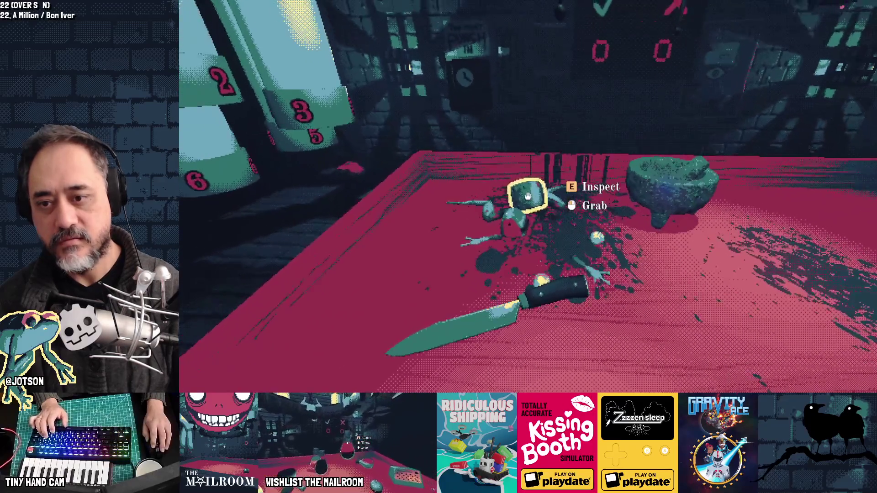
click(528, 197)
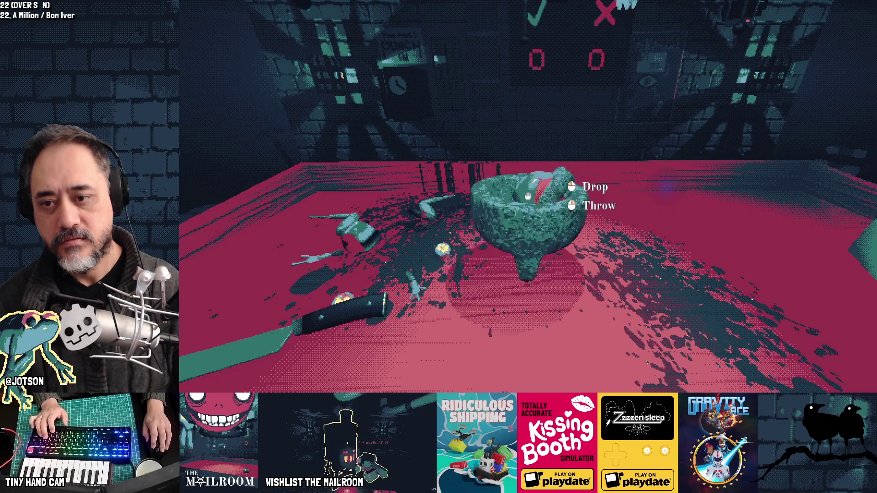
click(528, 197)
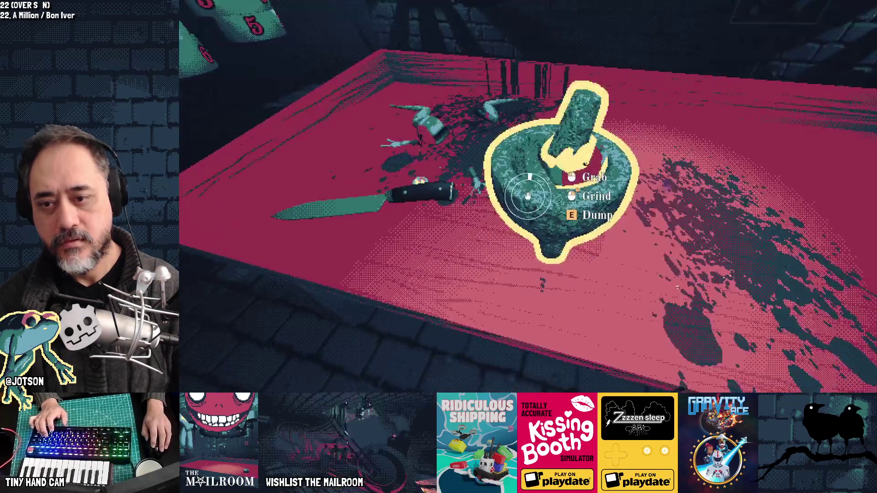
Step: Grind the frog piece in the mortar until it is fully ground
right_click(528, 197)
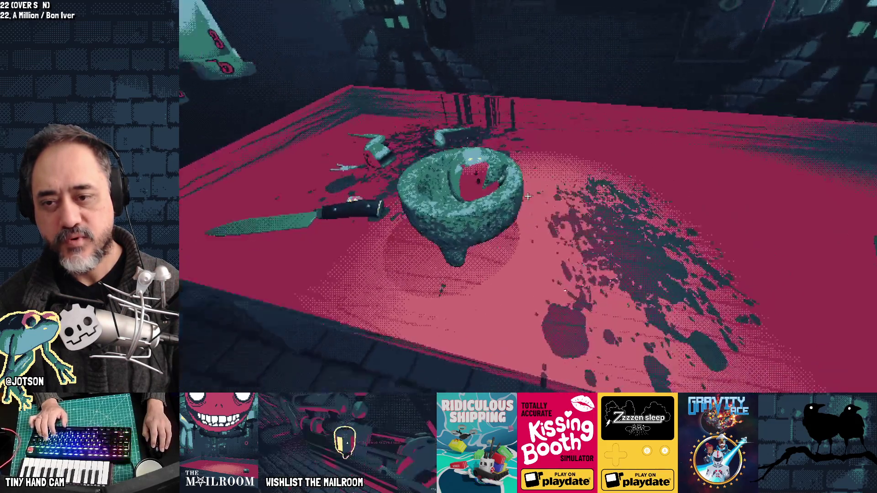
right_click(528, 196)
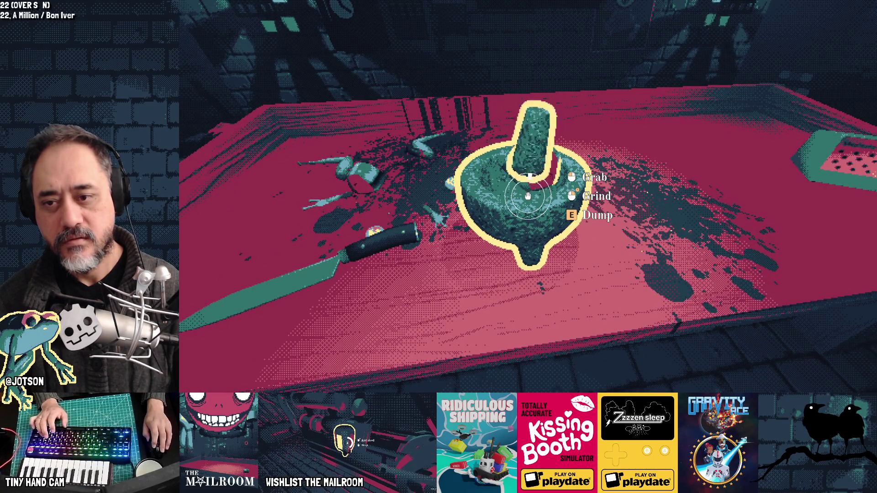
right_click(528, 196)
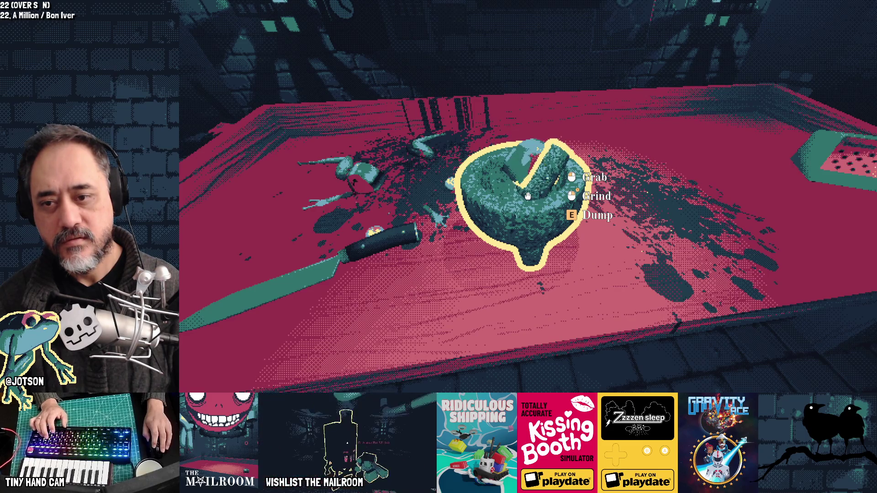
right_click(528, 197)
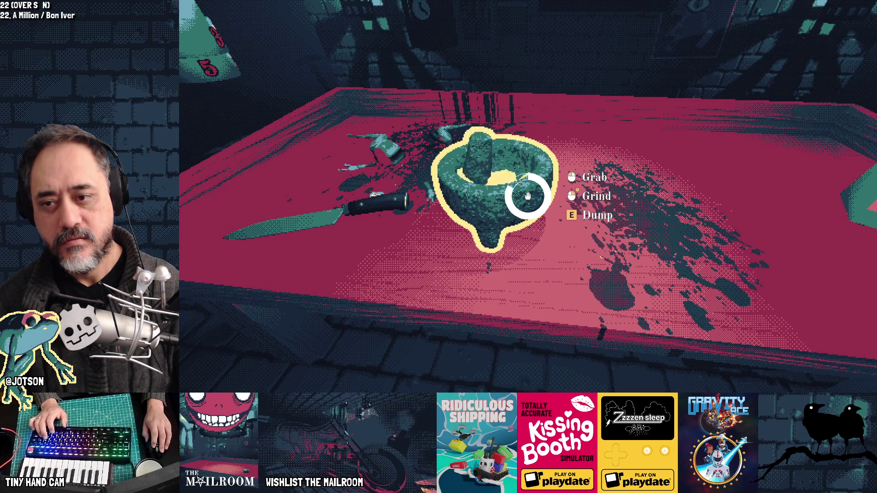
right_click(528, 196)
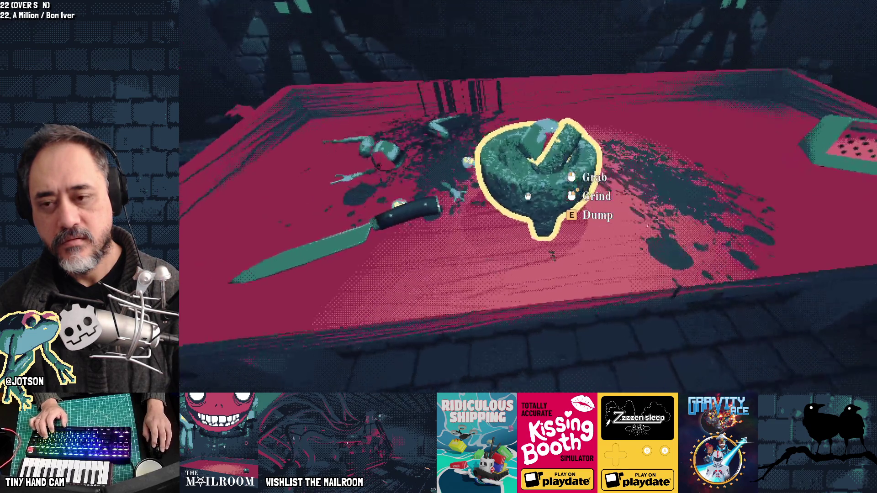
right_click(528, 196)
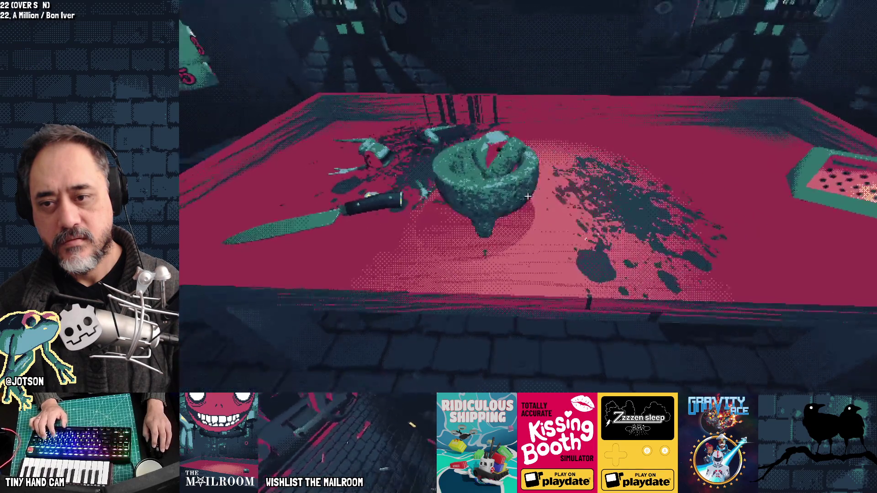
right_click(528, 196)
Step: Lift the mortar and set it back down on the table, then return to the Godot editor
click(528, 196)
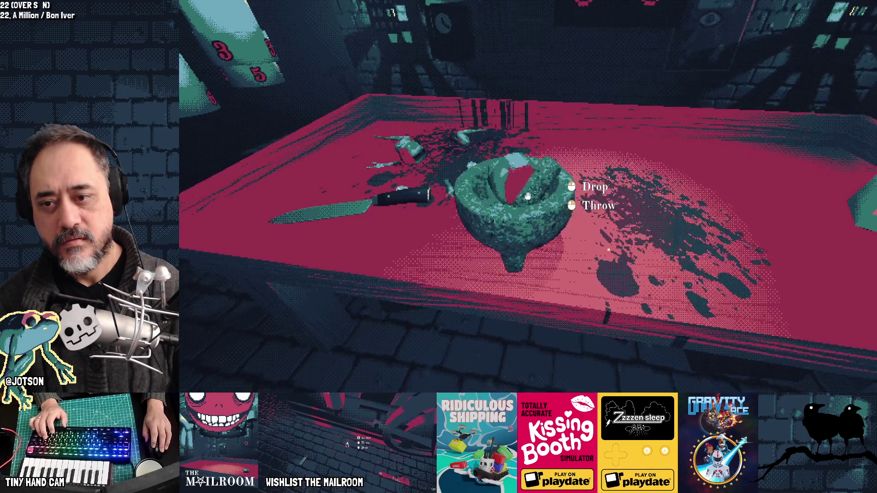
click(528, 196)
click(528, 196)
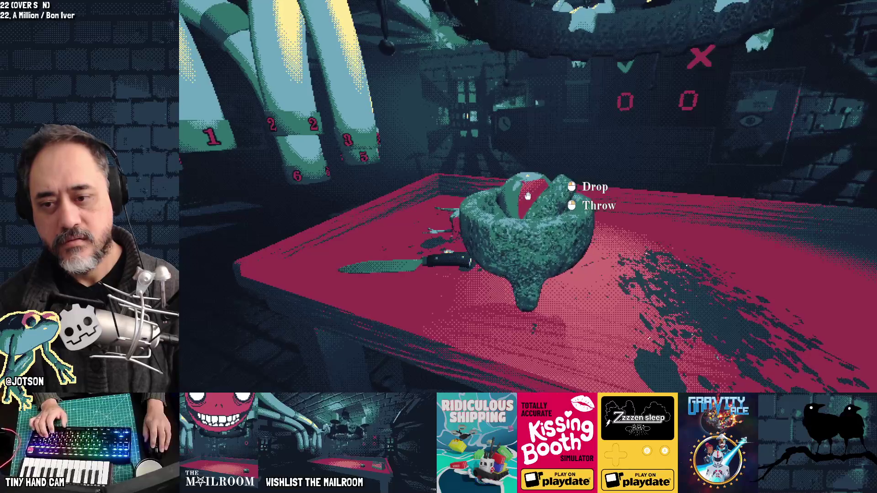
click(528, 196)
key(alt+Tab)
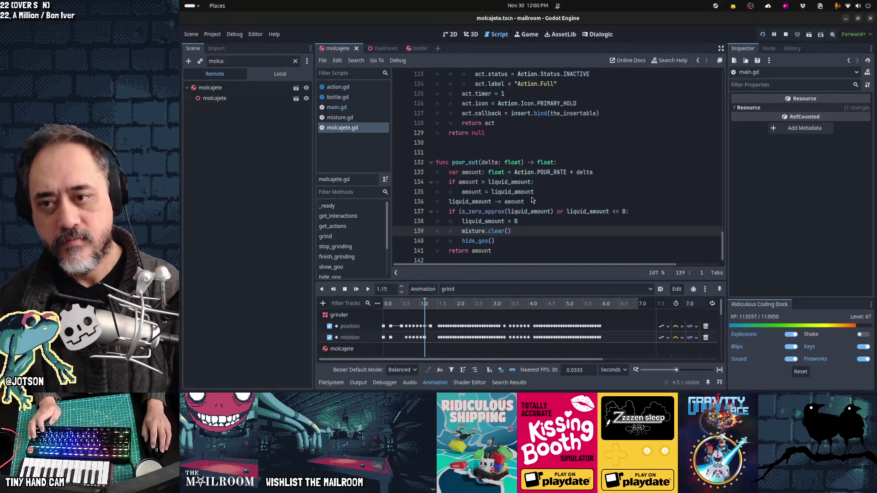
Step: Add a 'Drop molcajete sound' card to Day 2, tick Grinding noise, and move the new card below it
key(alt+Tab)
key(alt+Tab)
key(alt+Tab)
key(alt+Tab)
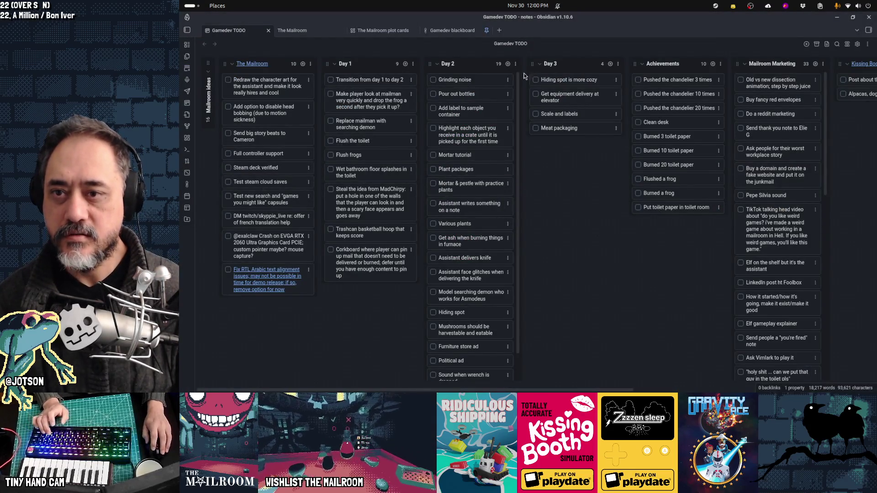
click(508, 65)
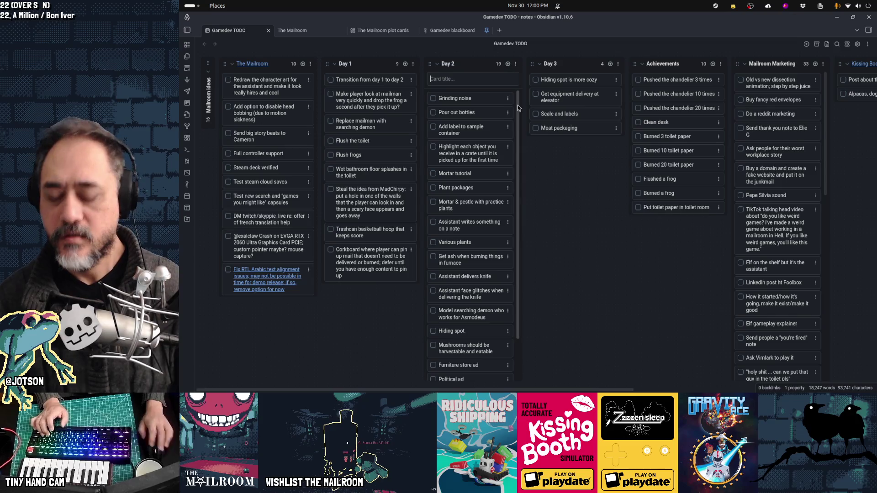
text(Drop mo)
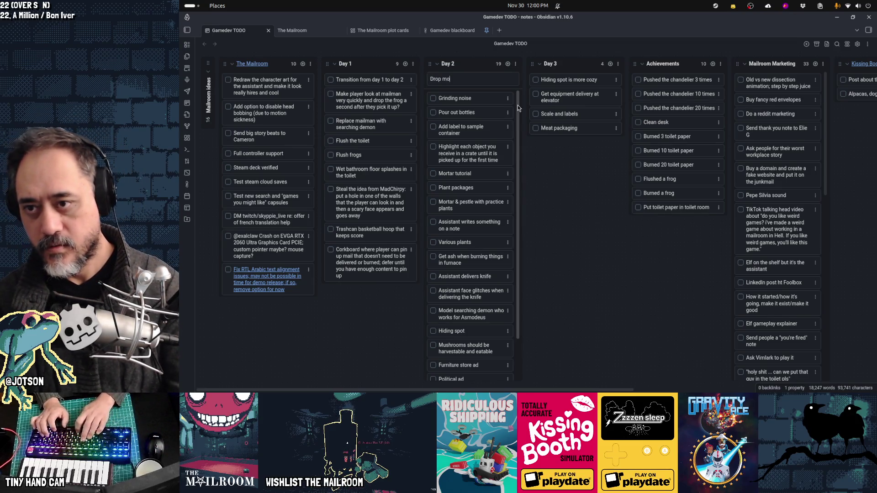
text(lcajete sound)
key(Return)
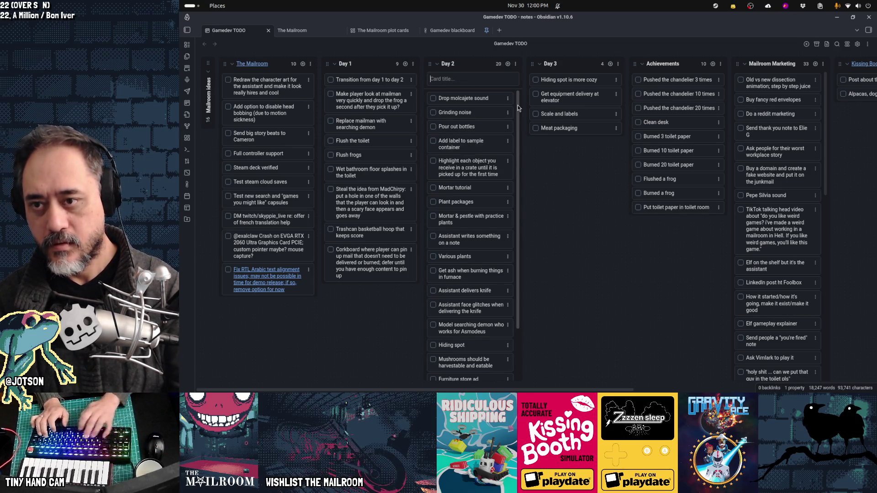
click(433, 94)
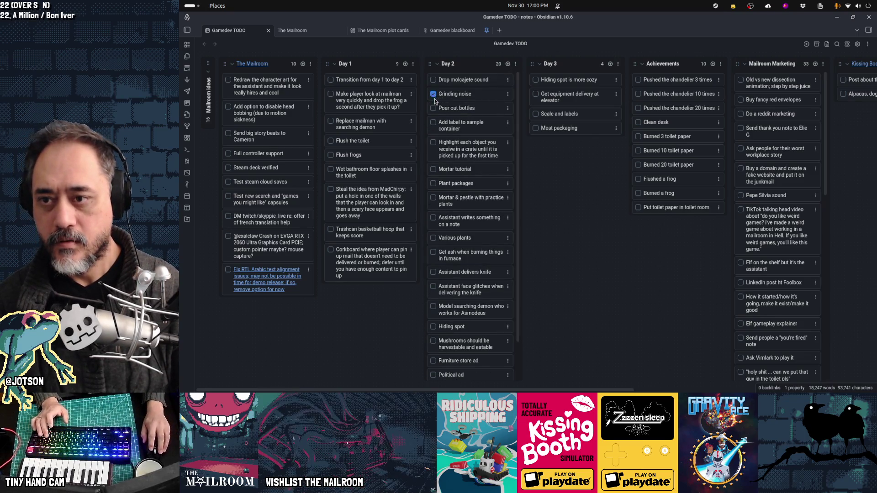
mouse_move(465, 80)
mouse_down()
mouse_move(469, 162)
mouse_move(471, 94)
mouse_up()
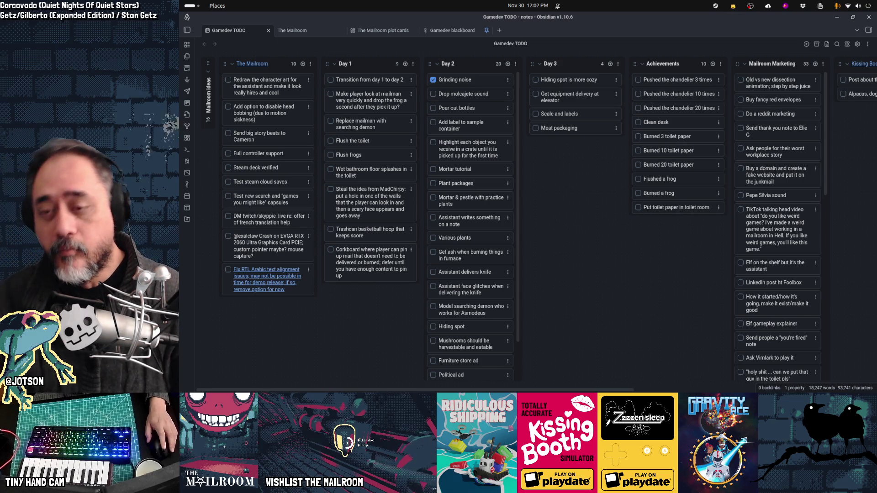
Step: Reveal the dock at the bottom of the screen to reach the Waveform app
mouse_move(759, 391)
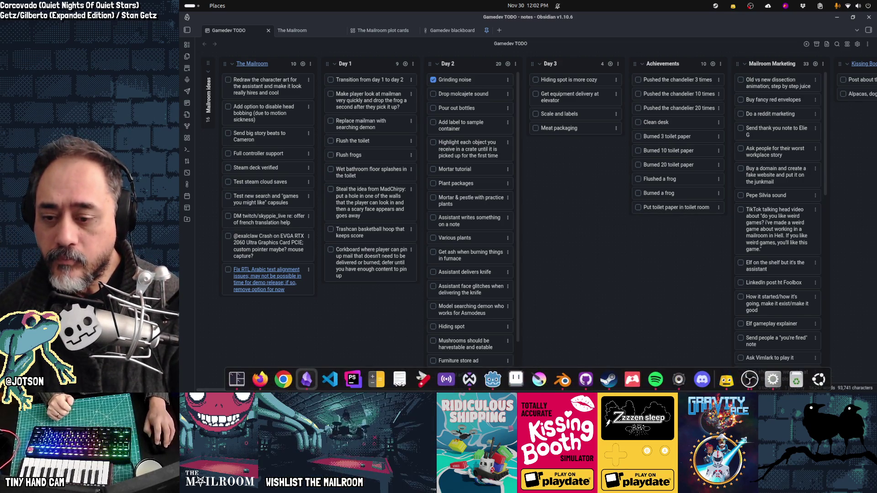
Step: Create a new eight-track edit named molca_drop in Waveform PRO's mailroomsounds project
click(473, 387)
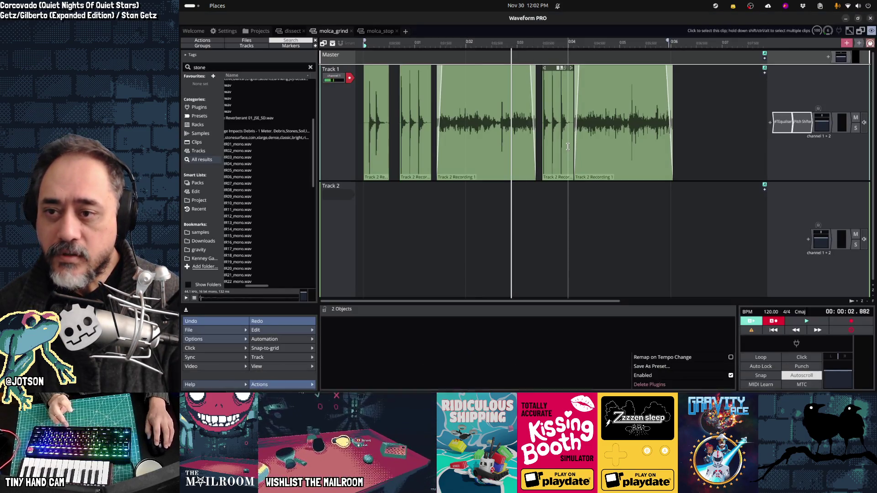
click(402, 35)
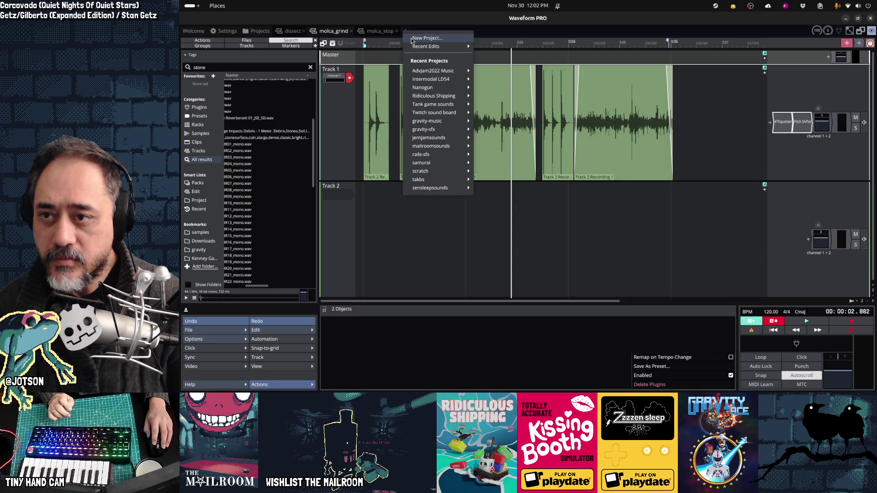
mouse_move(428, 150)
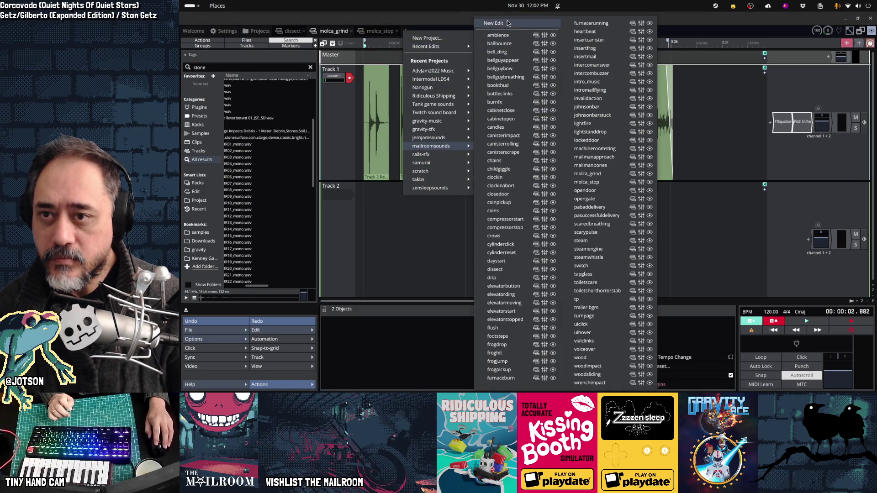
click(494, 23)
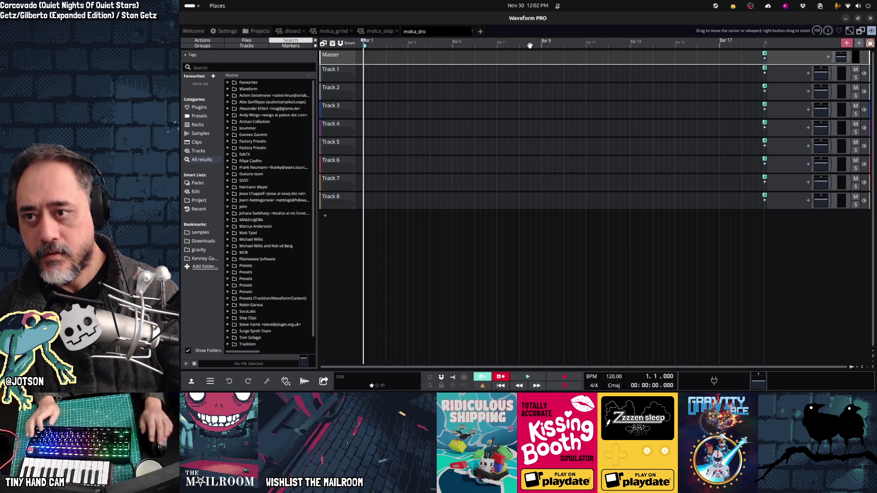
key(alt+Tab)
key(alt+Tab)
text(pp)
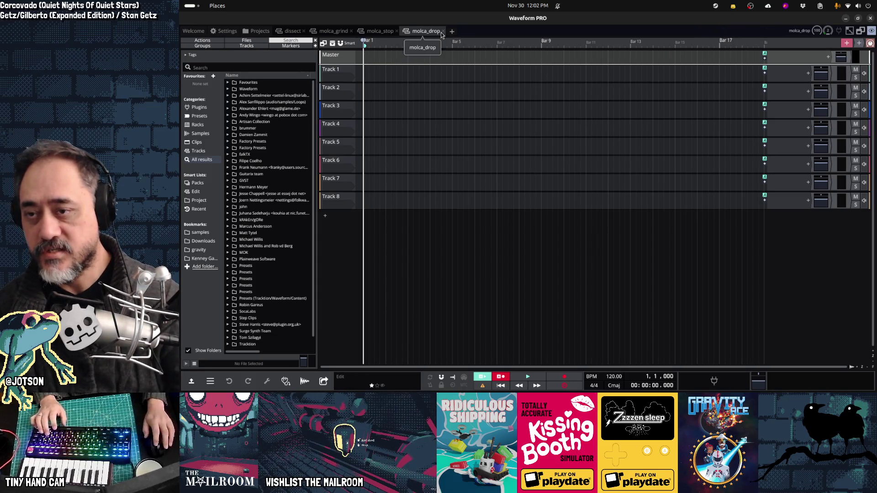
Step: Select Track 1 with the recorded clips in the molca_grind edit
click(334, 31)
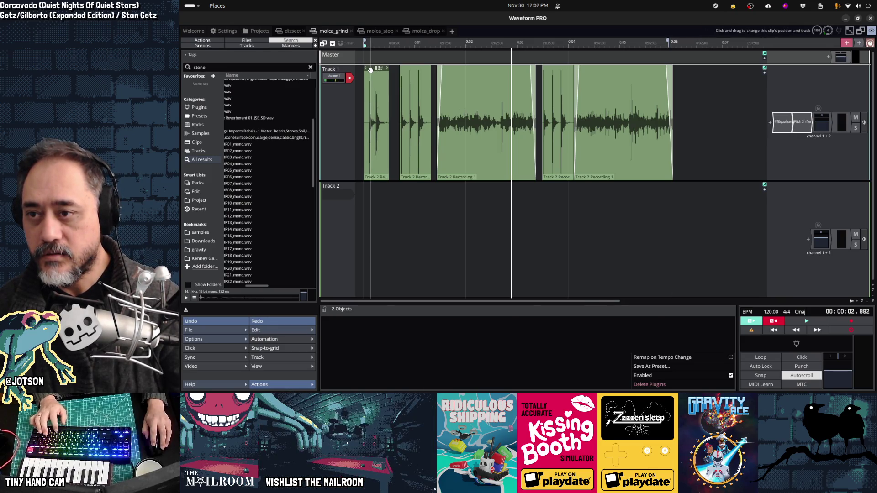
click(371, 70)
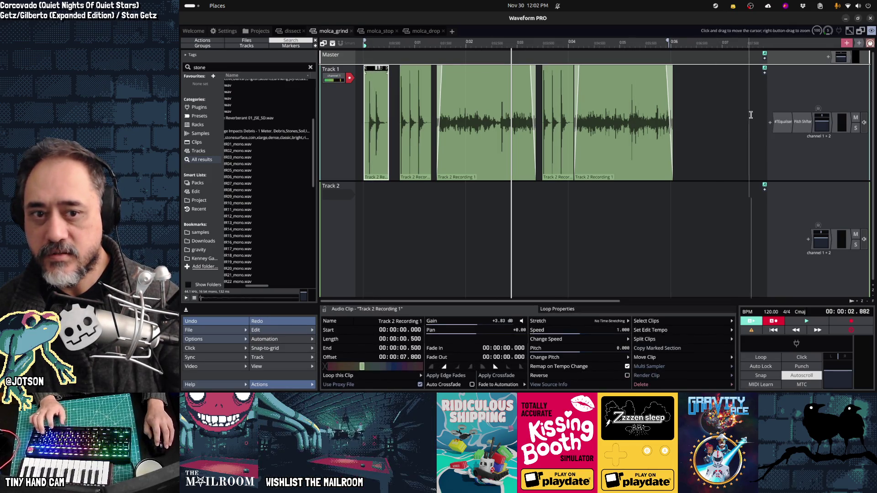
click(395, 70)
Step: In molca_drop, delete the empty extra tracks and fit the drop clips to the view
click(432, 31)
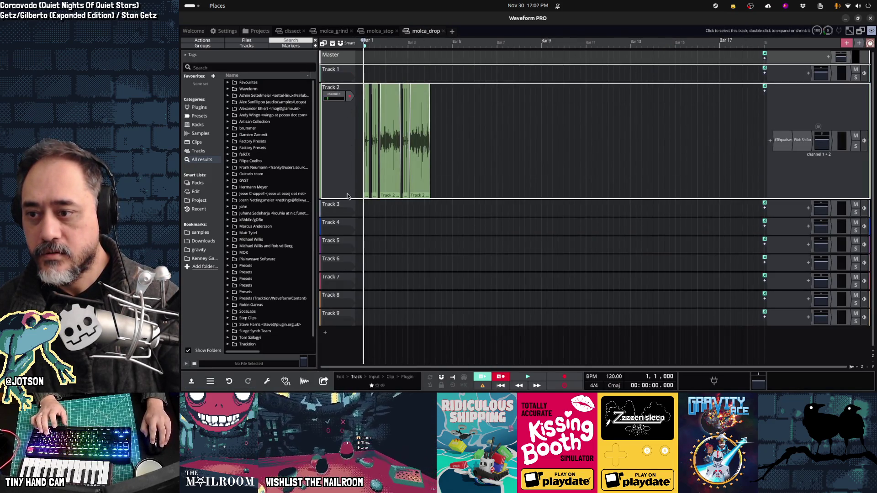
click(350, 204)
key(Delete)
key(Delete)
key(Delete)
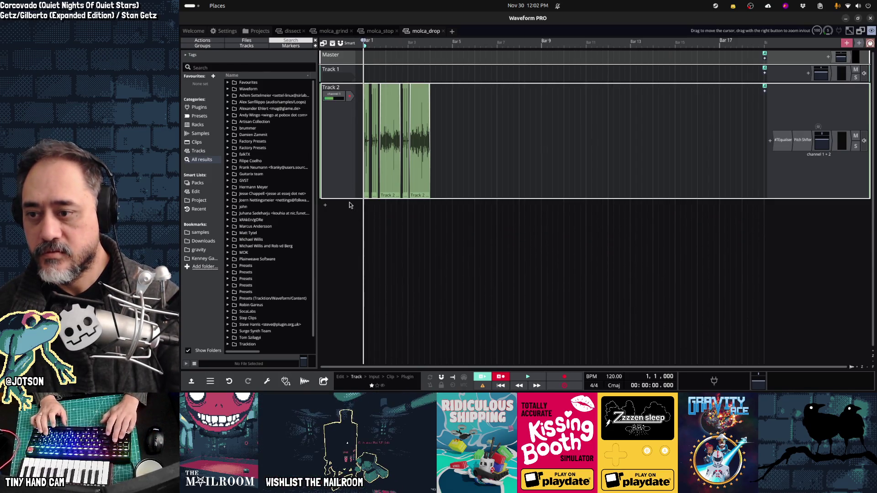
key(Delete)
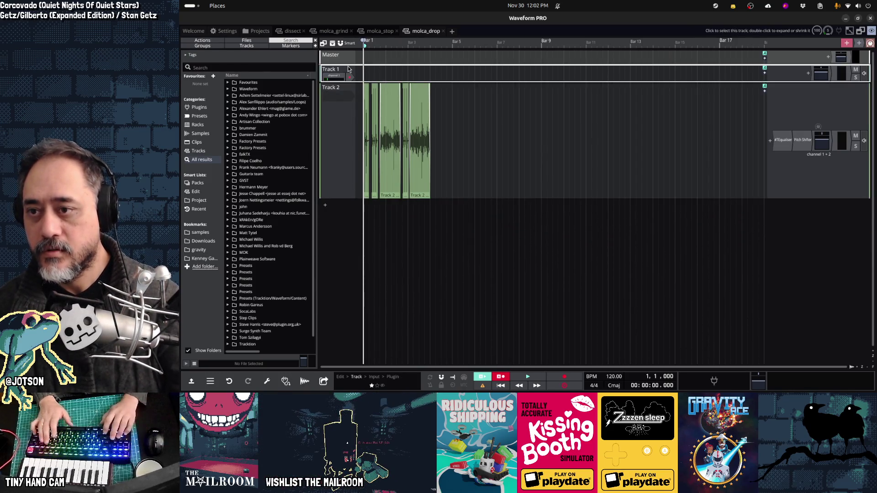
key(z)
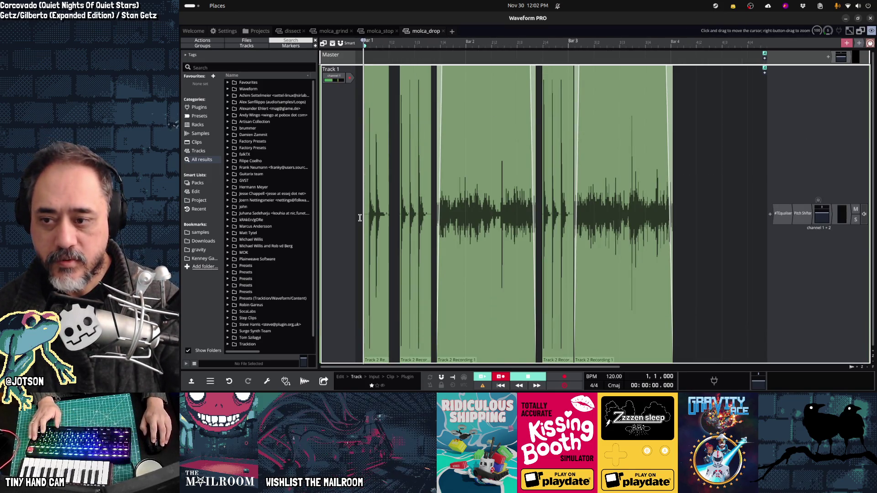
Step: Review the drop clips, delete the third and fifth, and move the remaining clip to bar 1
key(space)
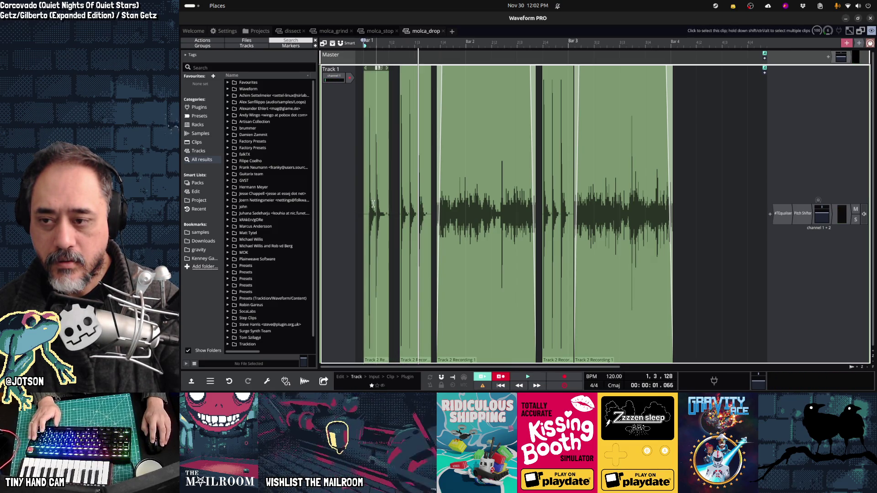
click(397, 203)
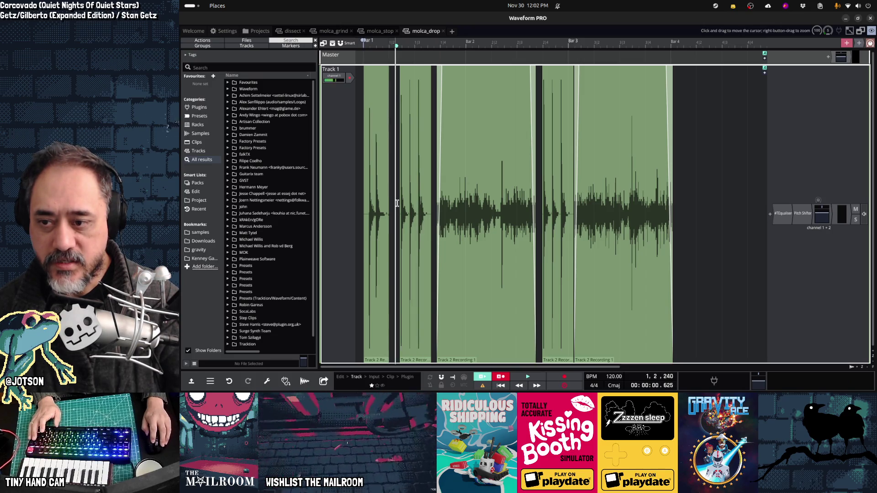
key(space)
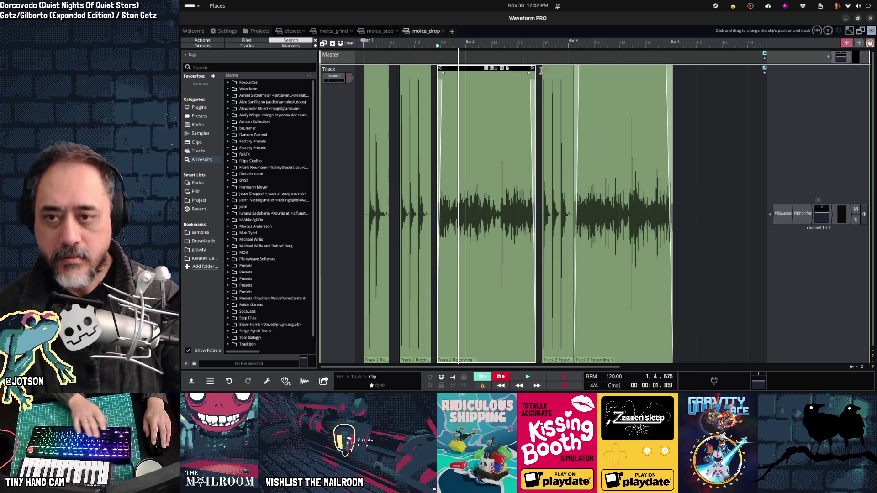
key(Delete)
key(Delete)
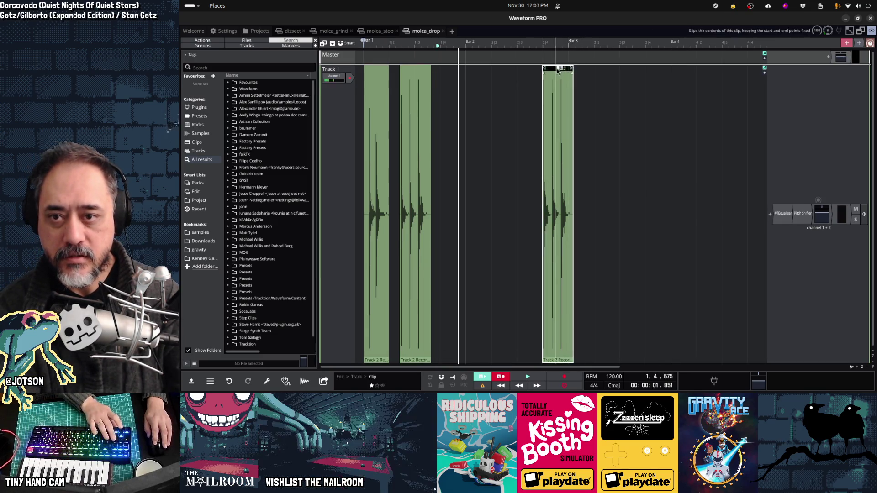
key(Delete)
key(Delete)
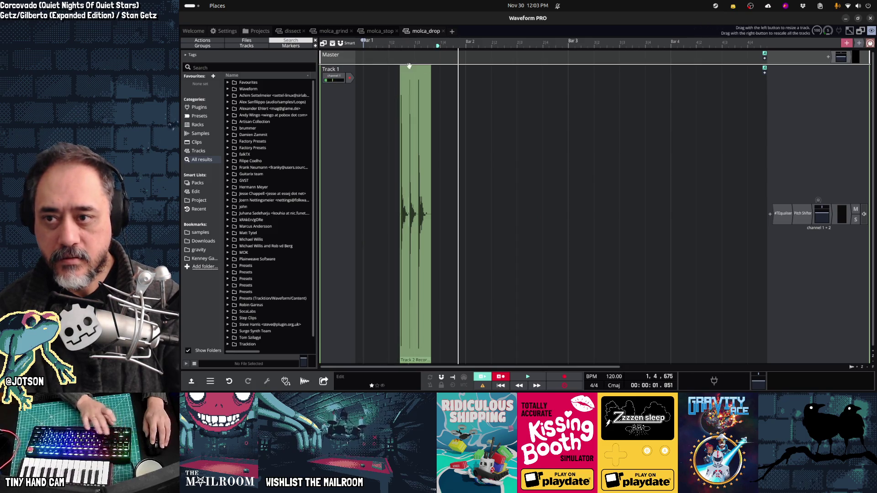
drag(408, 66, 391, 67)
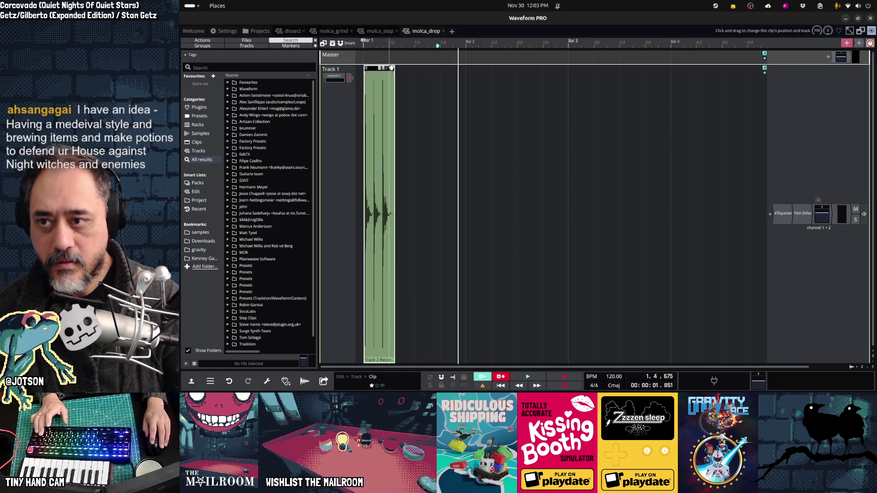
click(393, 288)
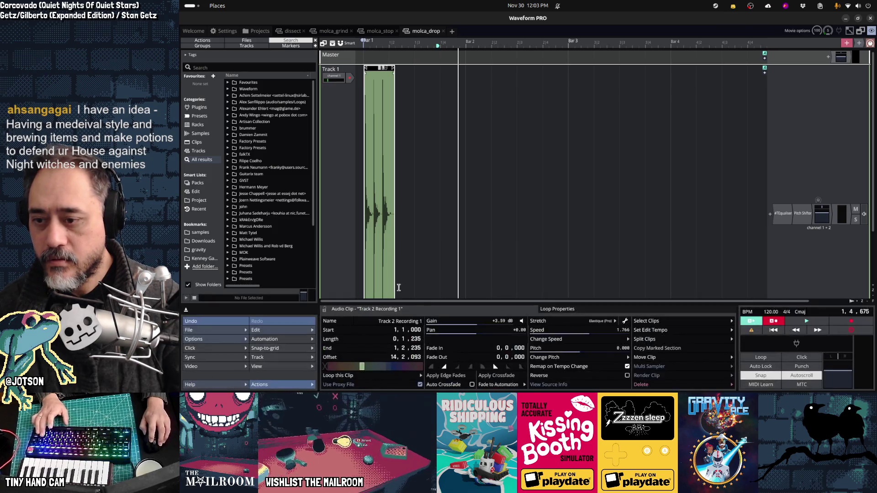
Step: Reset the clip speed to 1.000 and slip its audio so a single drop hit remains
scroll(399, 288, up, 3)
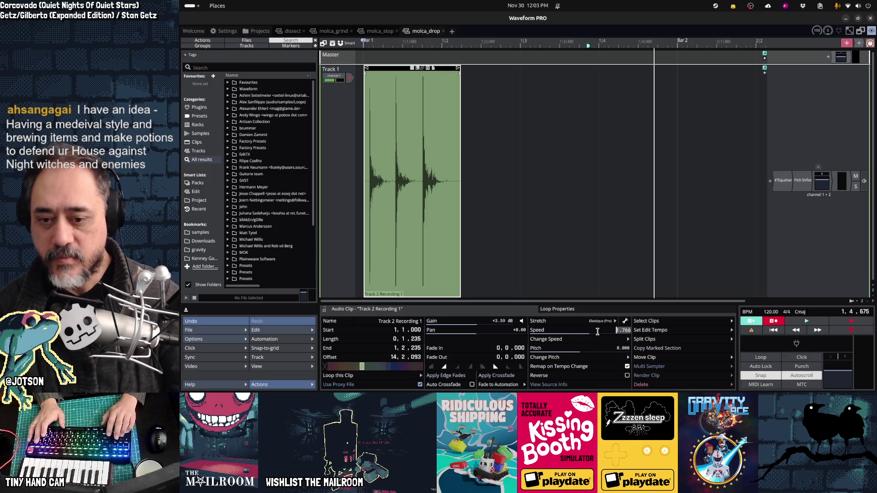
text(1)
key(Return)
key(space)
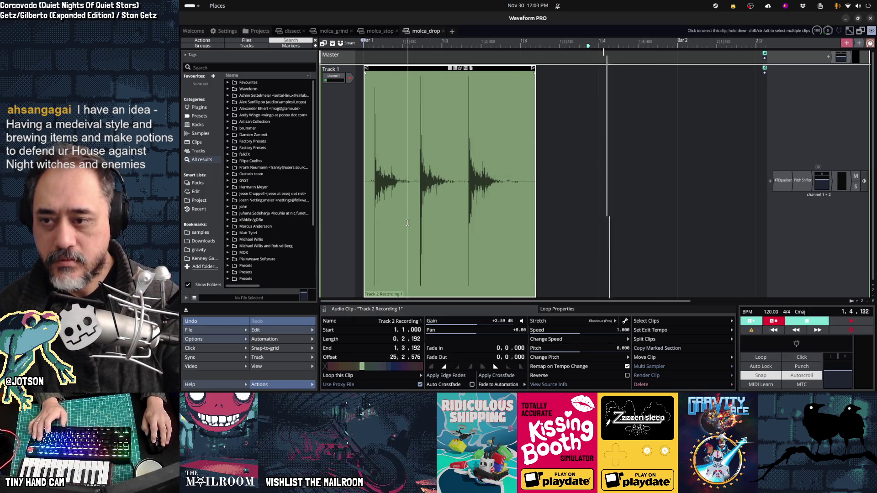
key(space)
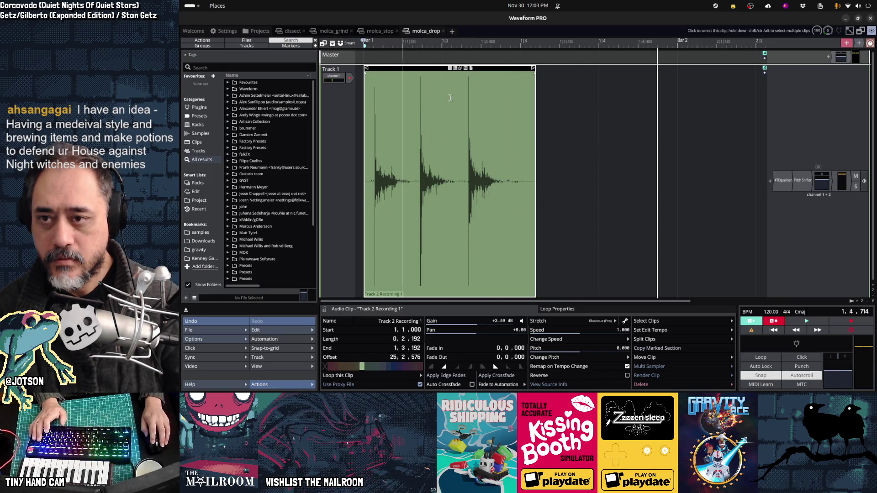
mouse_move(459, 68)
mouse_down()
mouse_move(467, 77)
mouse_move(243, 79)
mouse_move(366, 100)
mouse_up()
drag(450, 71, 400, 77)
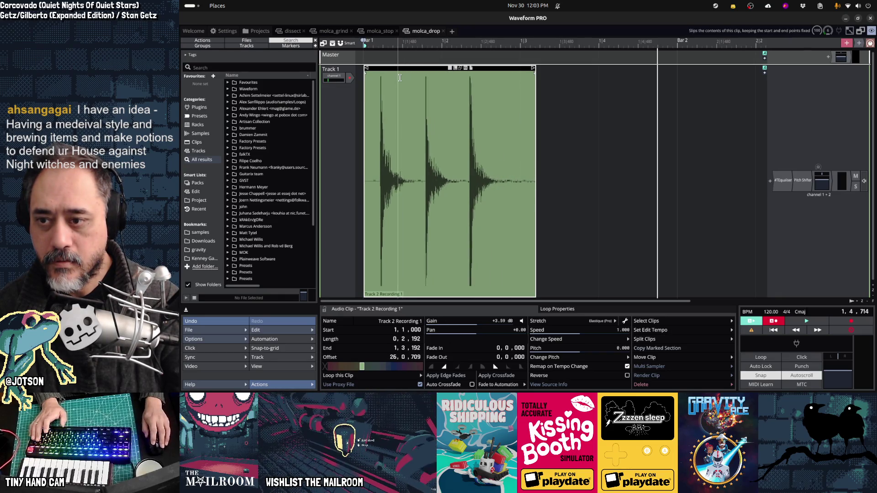
key(space)
key(space)
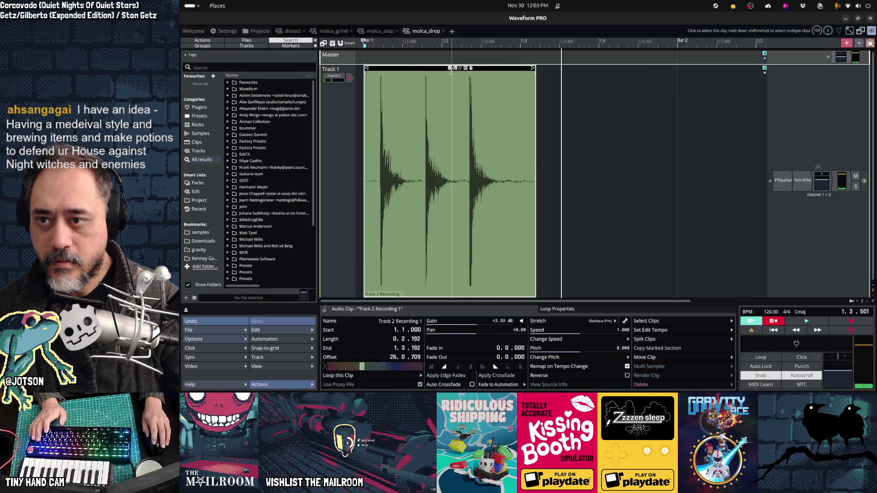
drag(452, 71, 609, 71)
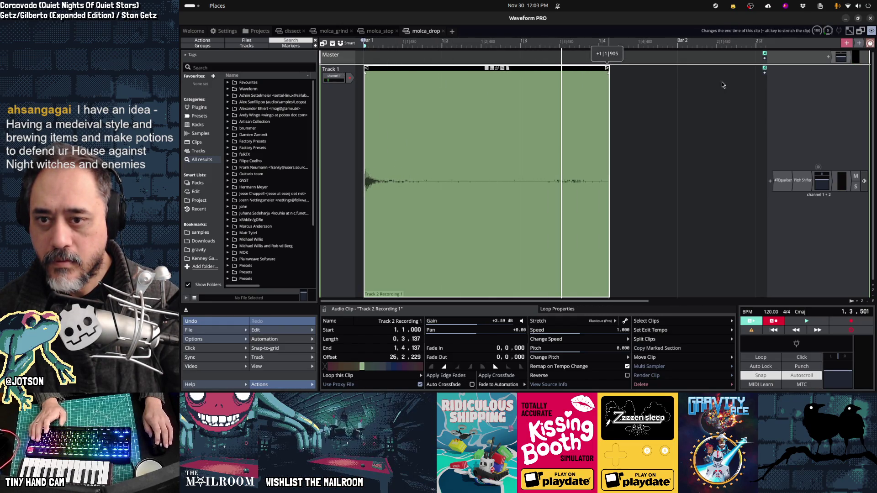
Step: Move the clip near bar 5 and extend both edges to span the earlier drop hits
scroll(508, 74, down, 5)
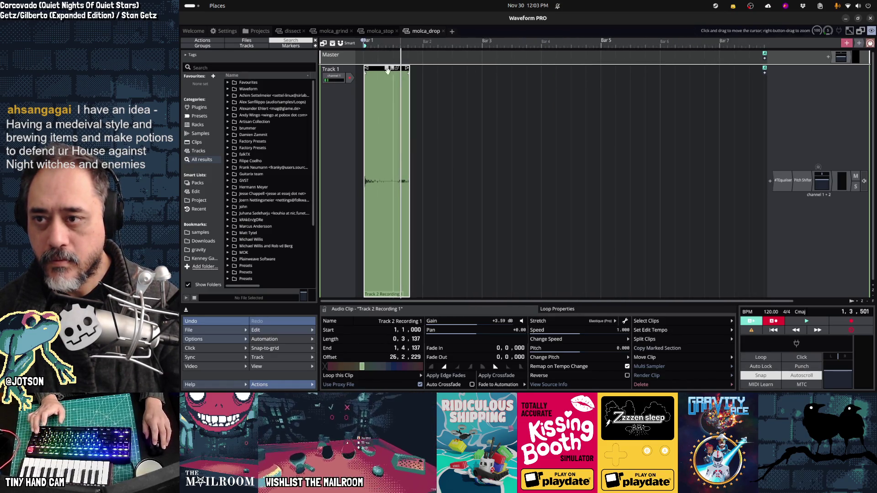
mouse_move(371, 85)
mouse_down()
mouse_move(624, 85)
mouse_move(364, 79)
mouse_up()
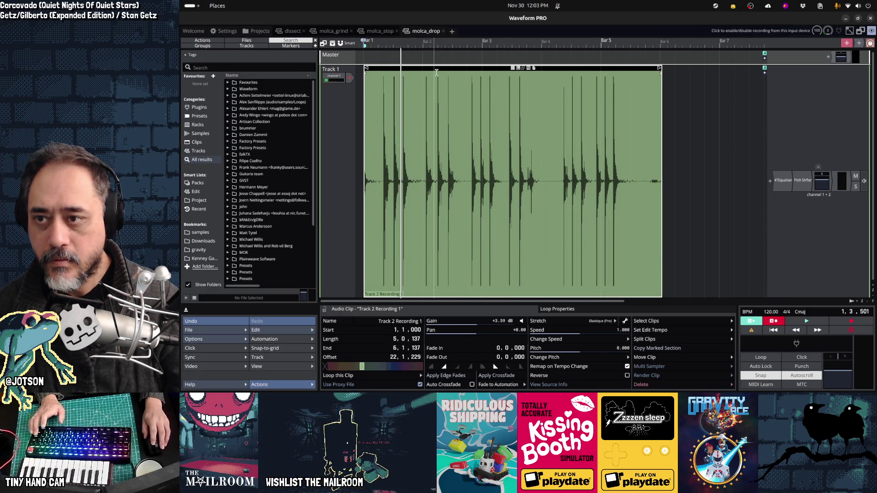
drag(459, 75, 563, 75)
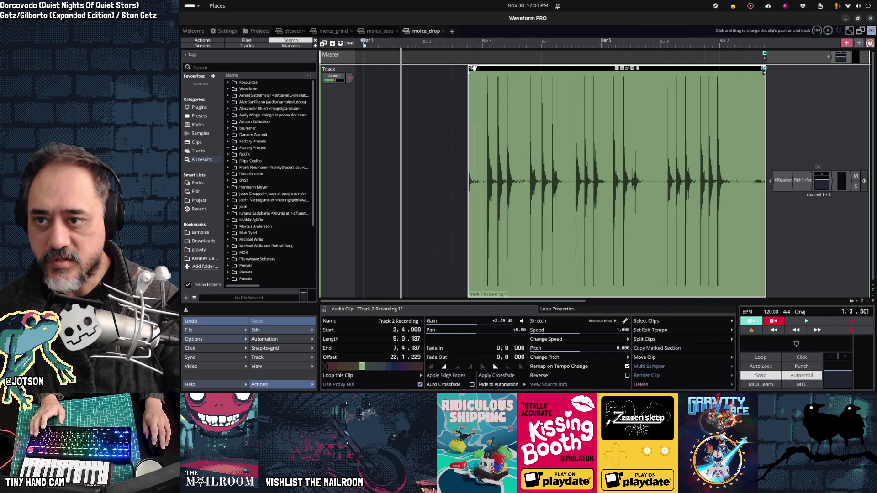
drag(470, 75, 364, 76)
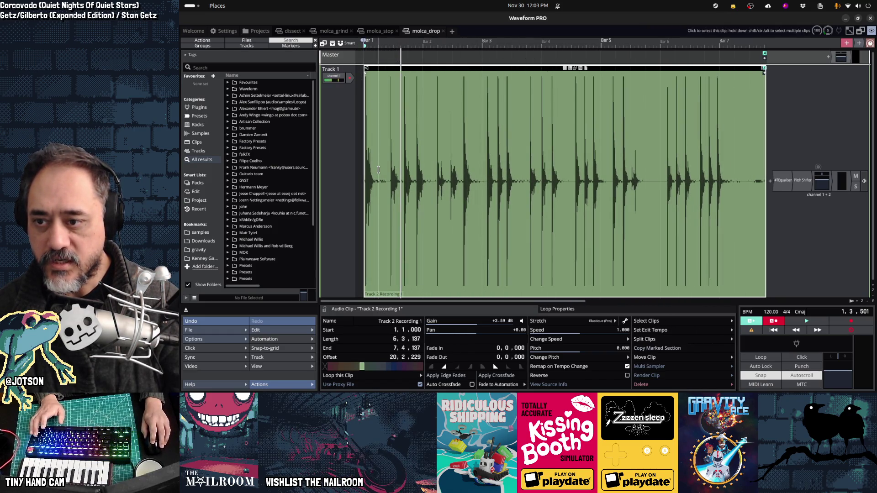
key(space)
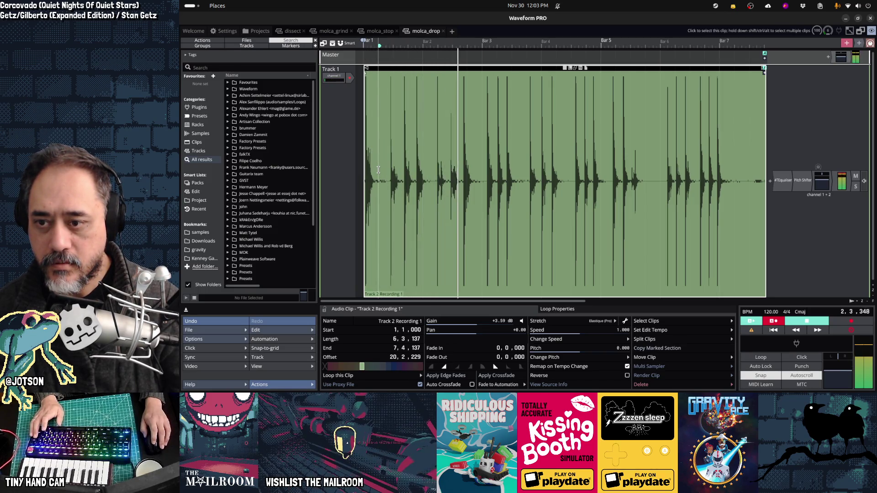
key(space)
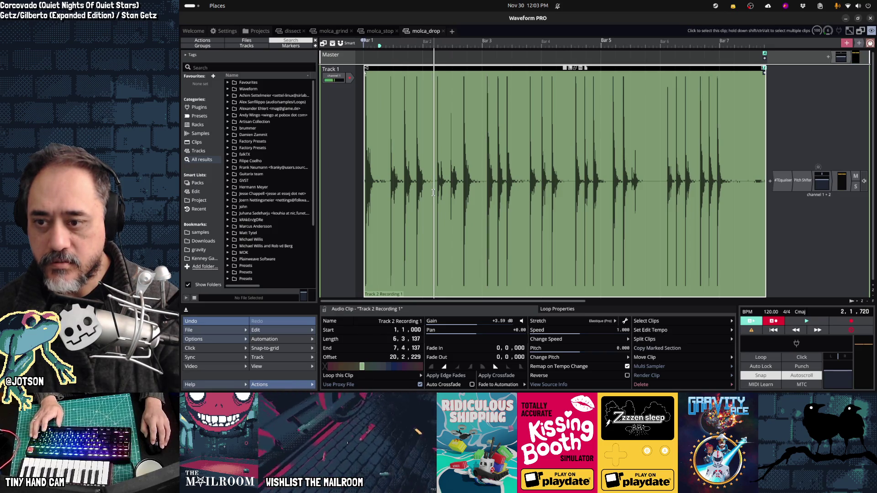
Step: Mark a short range around one drop hit and add three new tracks below Track 1
click(434, 193)
key(space)
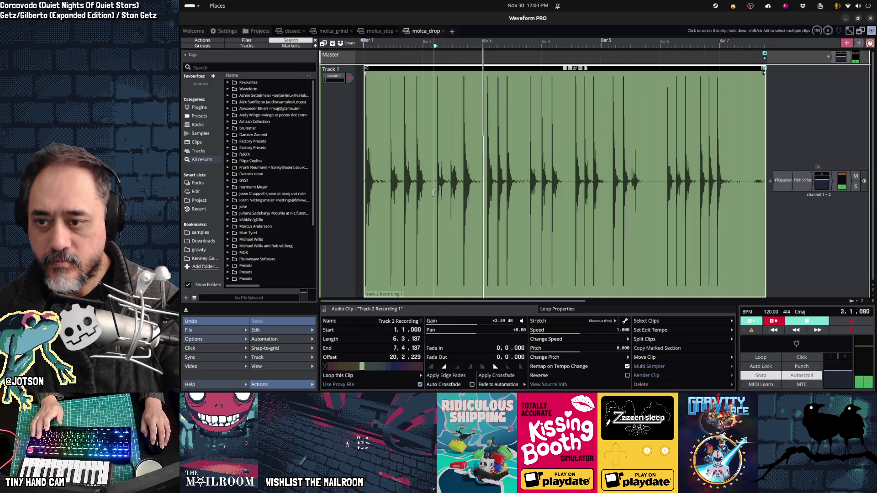
key(space)
key(space)
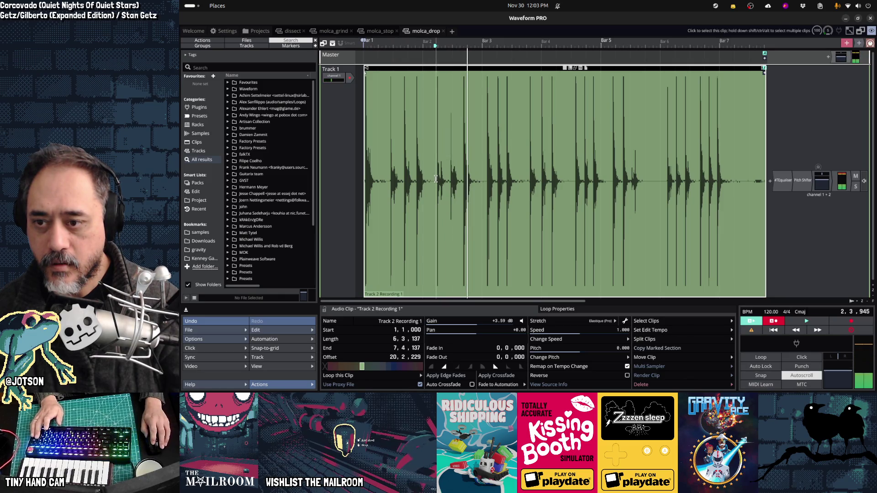
drag(436, 179, 445, 180)
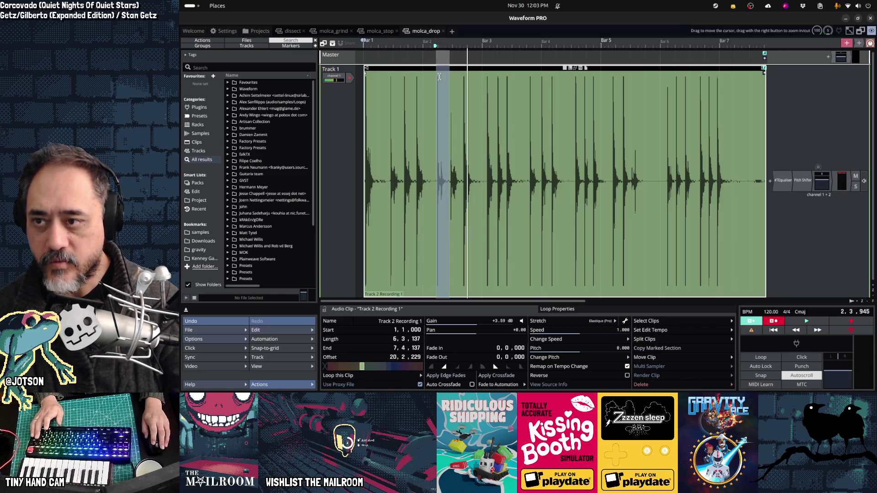
key(ctrl+t)
key(ctrl+t)
key(ctrl+t)
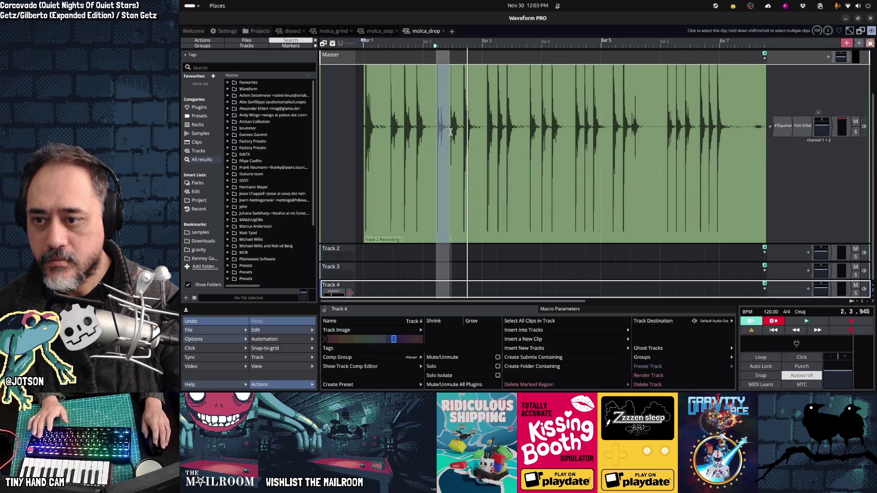
Step: Move the marked drop hit onto Track 2 at bar 1 and play back the split clips
scroll(451, 132, up, 2)
scroll(451, 132, down, 3)
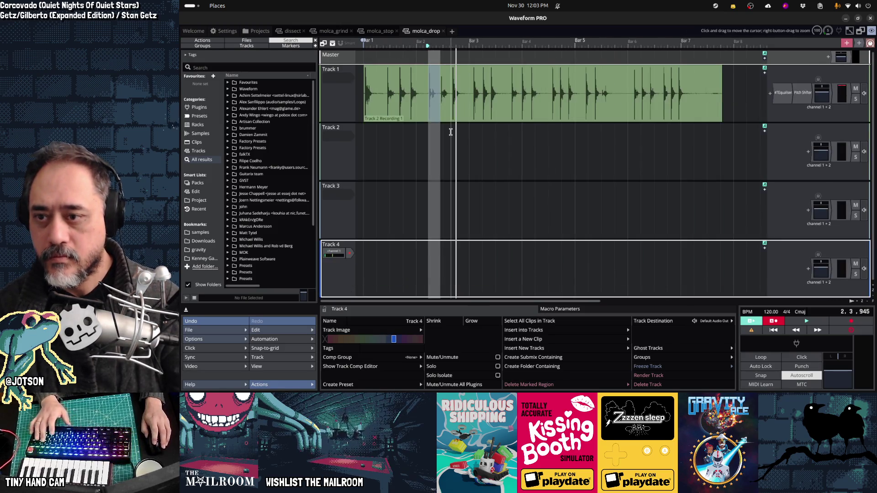
drag(435, 69, 365, 147)
click(436, 97)
key(space)
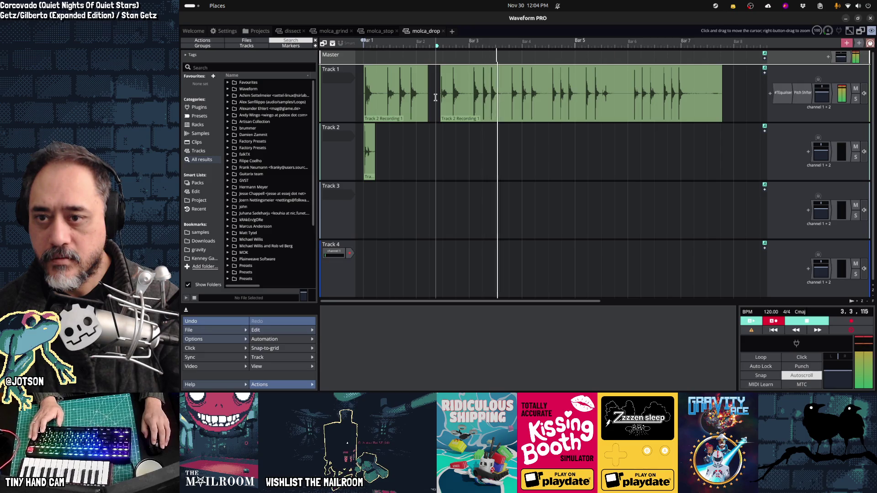
mouse_move(477, 92)
key(space)
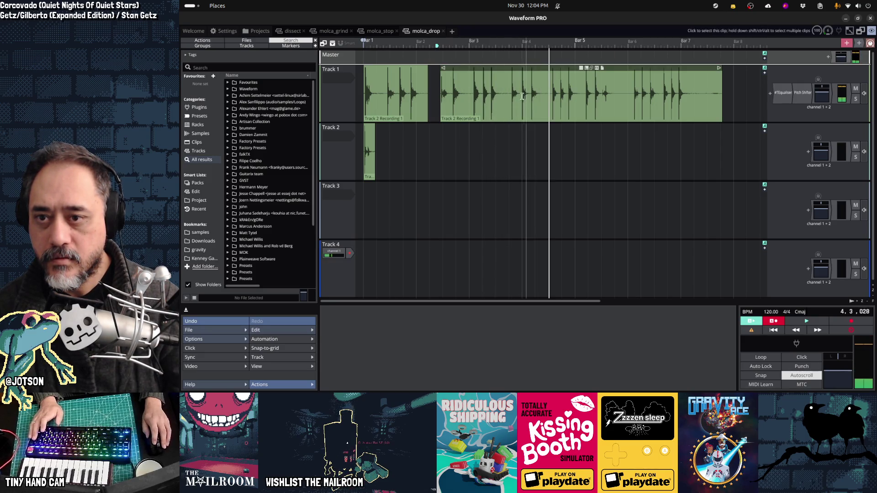
Step: Move the second drop hit from Track 1 onto Track 3
click(511, 100)
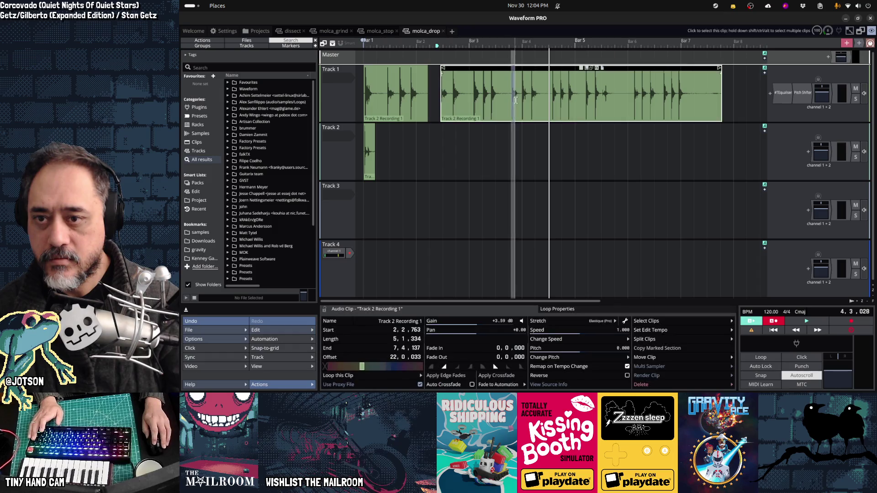
drag(518, 69, 367, 194)
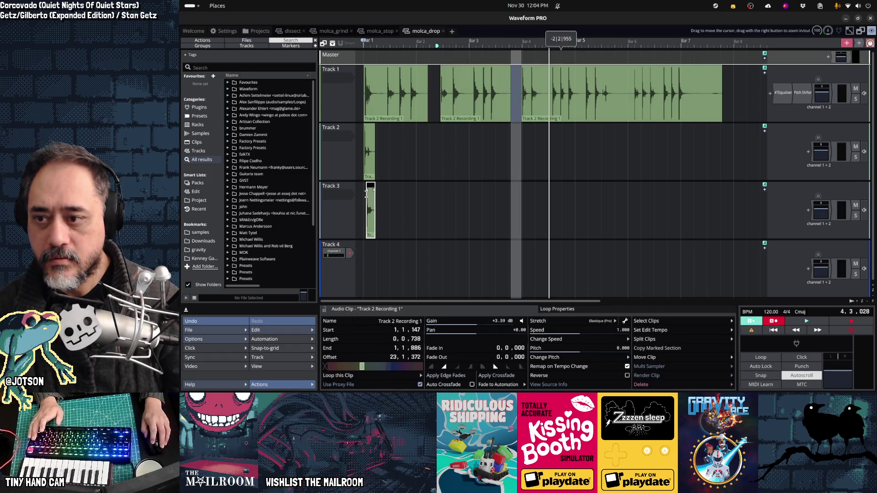
click(518, 116)
key(space)
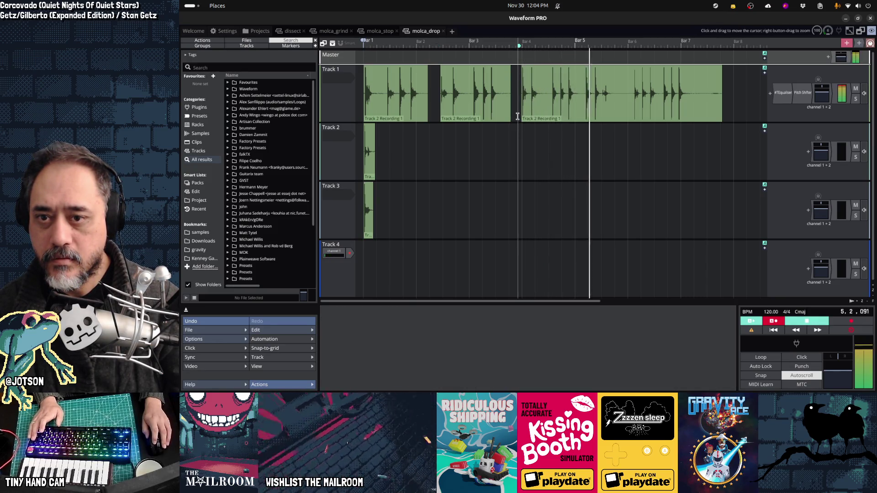
Step: Mark a single hit in Track 1's third clip and move it onto Track 4
click(583, 100)
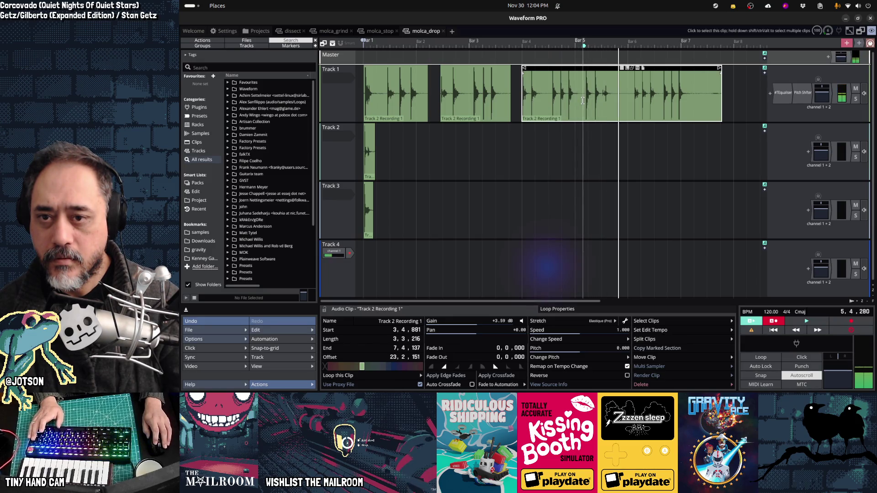
drag(585, 99, 593, 101)
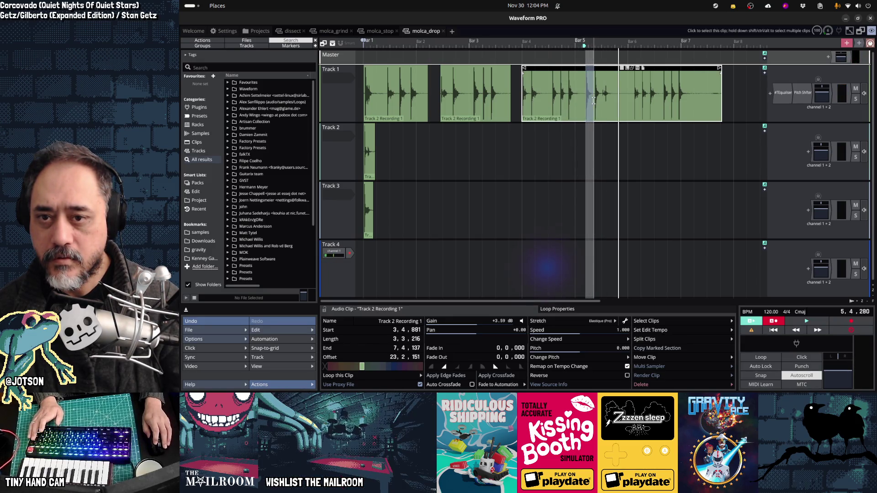
mouse_move(590, 69)
mouse_down()
mouse_move(391, 200)
mouse_move(365, 249)
mouse_up()
click(566, 111)
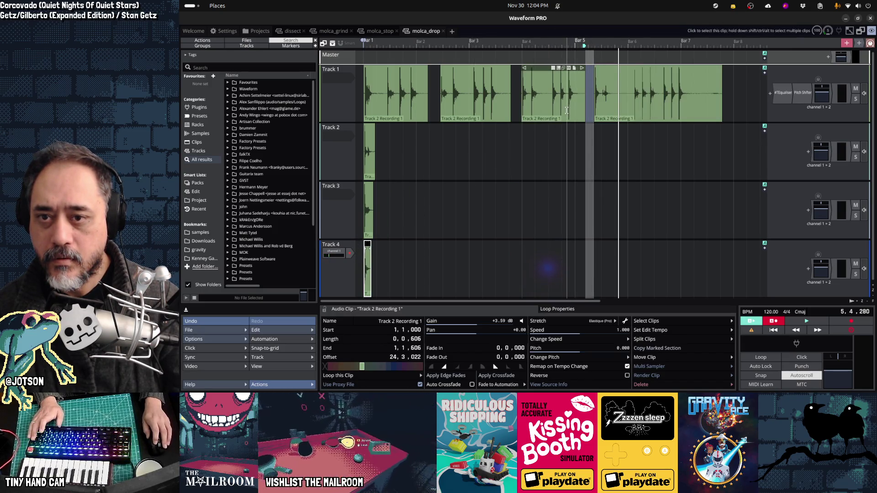
key(space)
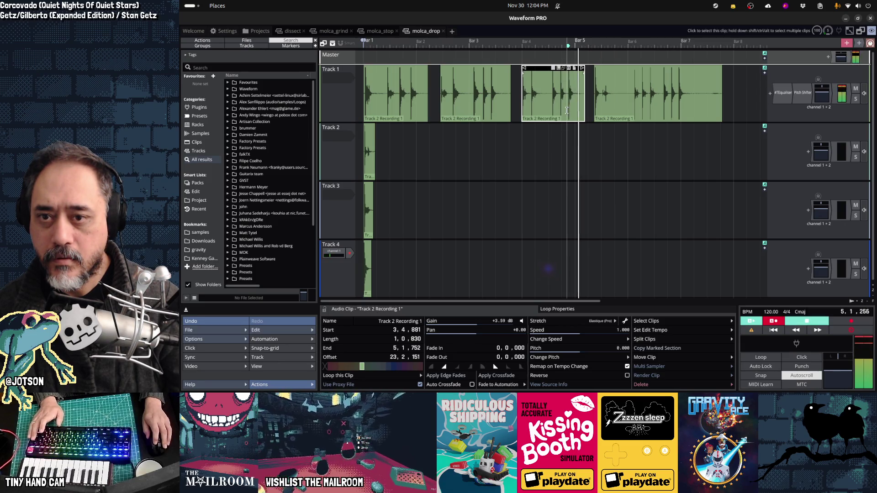
key(space)
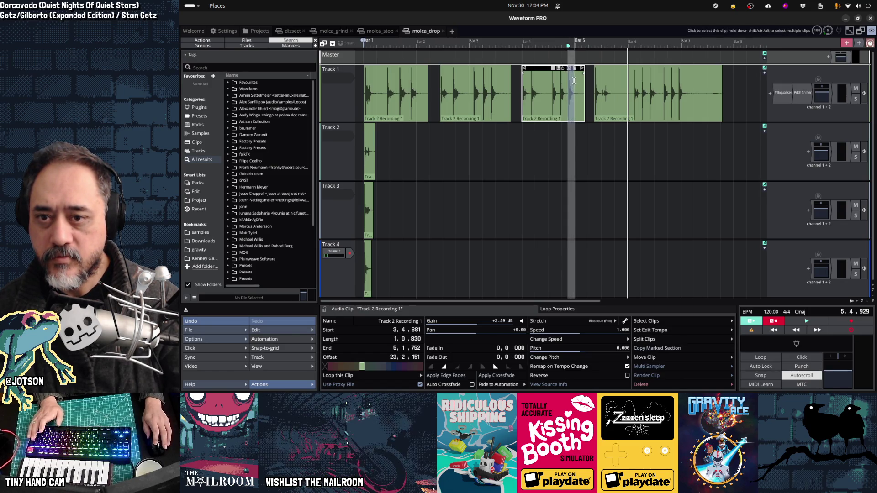
Step: Add Track 5 and move another short drop hit onto it
key(ctrl+t)
scroll(568, 90, up, 1)
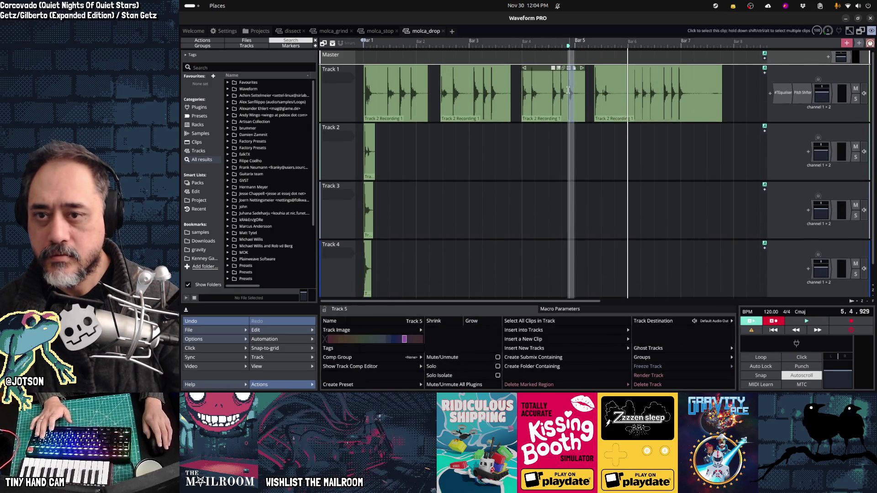
drag(572, 68, 446, 292)
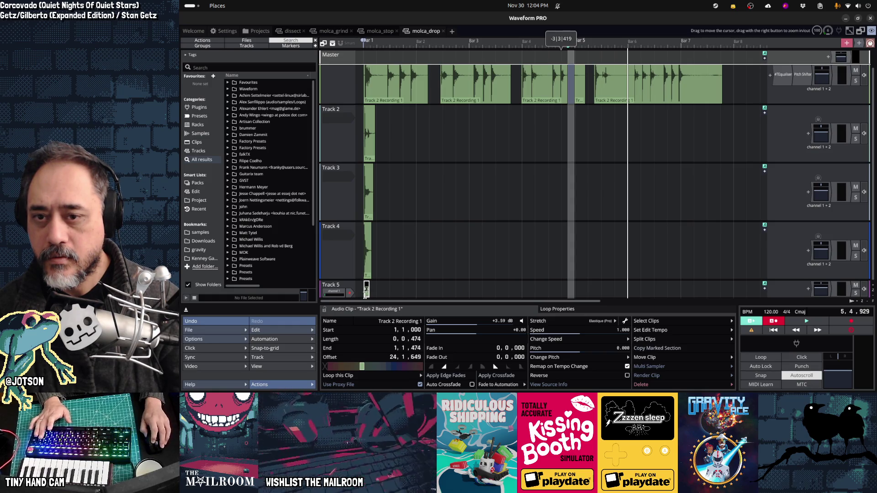
scroll(395, 91, up, 1)
click(342, 111)
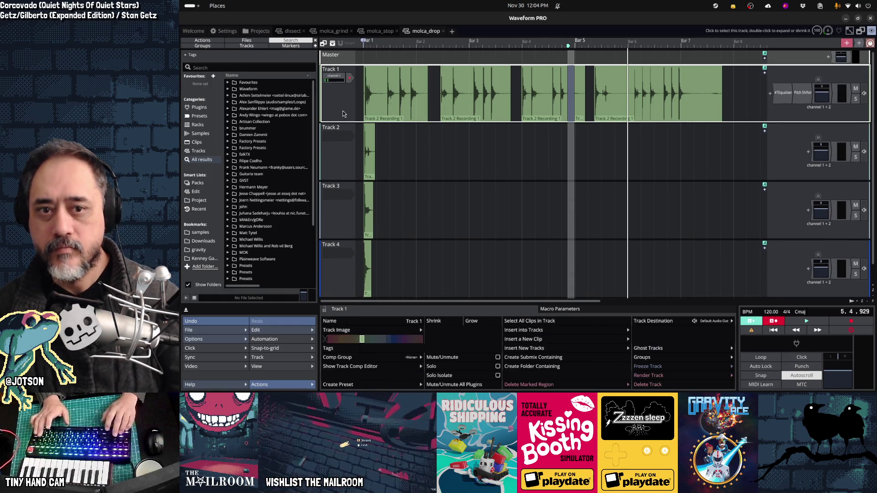
Step: Move the equaliser and pitch shifter onto the master chain and remove Track 1's leftover clips
mouse_move(781, 97)
mouse_down()
mouse_move(780, 315)
mouse_move(796, 343)
mouse_move(843, 350)
mouse_up()
double_click(795, 343)
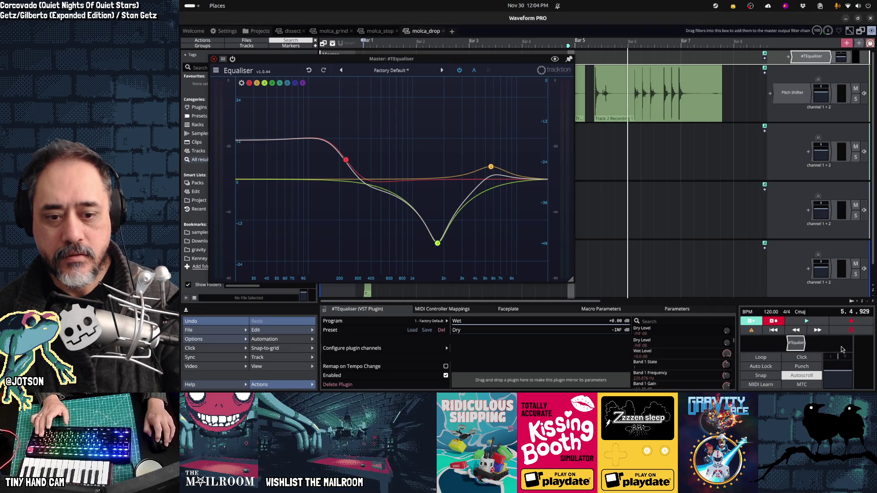
mouse_move(785, 94)
mouse_down()
mouse_move(809, 336)
mouse_move(818, 343)
mouse_up()
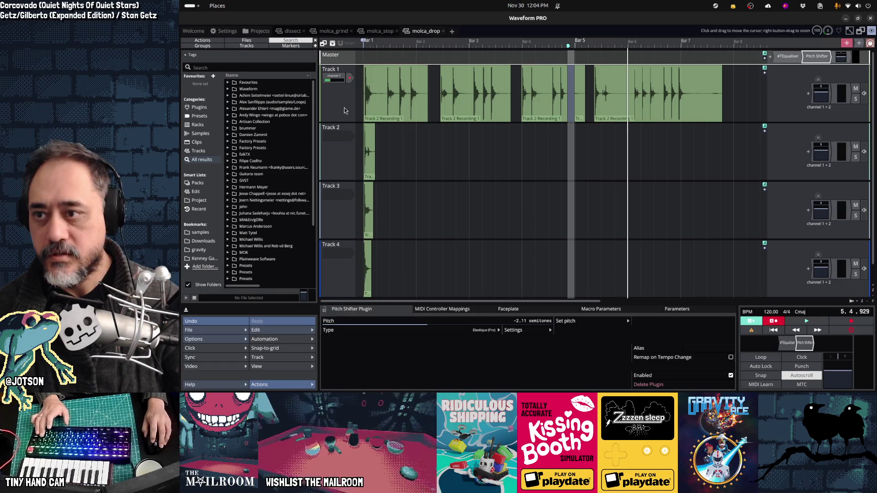
click(344, 108)
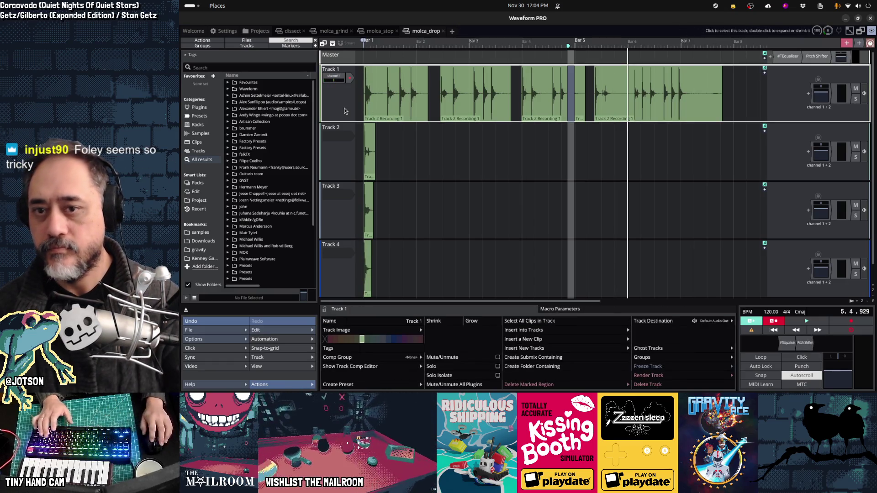
click(411, 151)
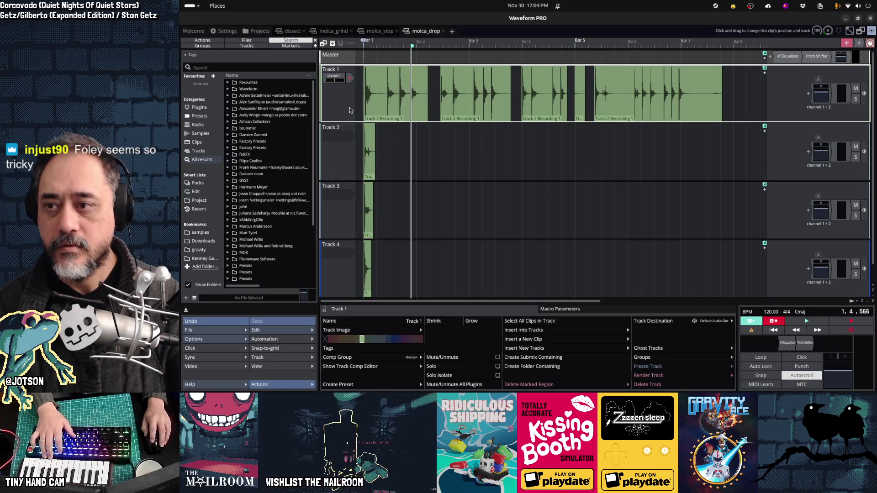
key(ctrl+z)
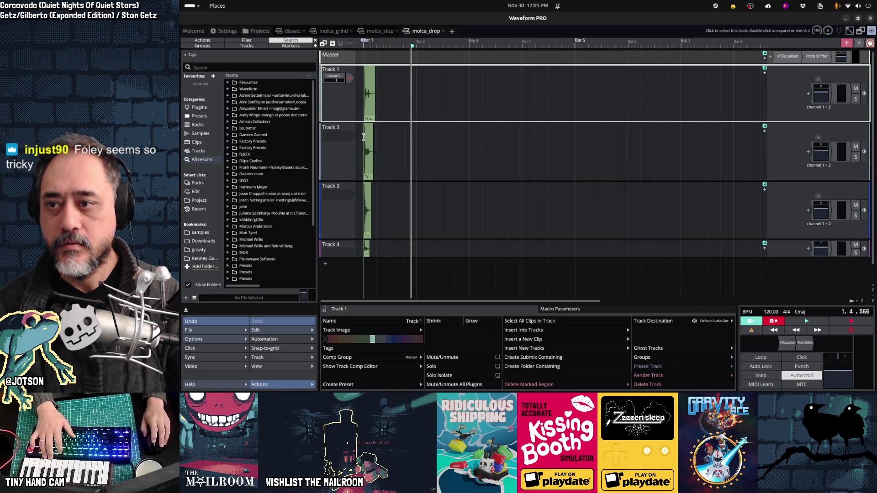
Step: Trim the drop clips on Tracks 1–4 and slip Track 4's audio so its hit starts at bar 1
scroll(358, 145, up, 3)
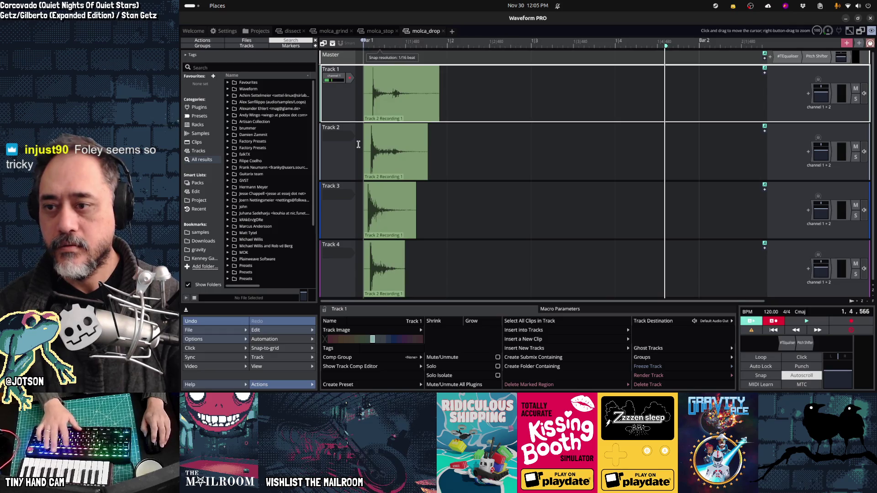
drag(367, 70, 374, 70)
key(ctrl+z)
drag(364, 128, 370, 128)
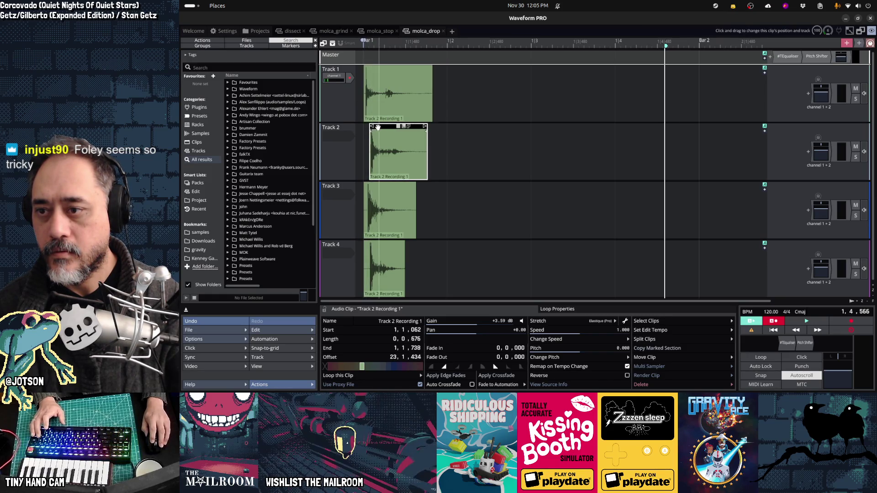
key(ctrl+z)
drag(365, 186, 364, 186)
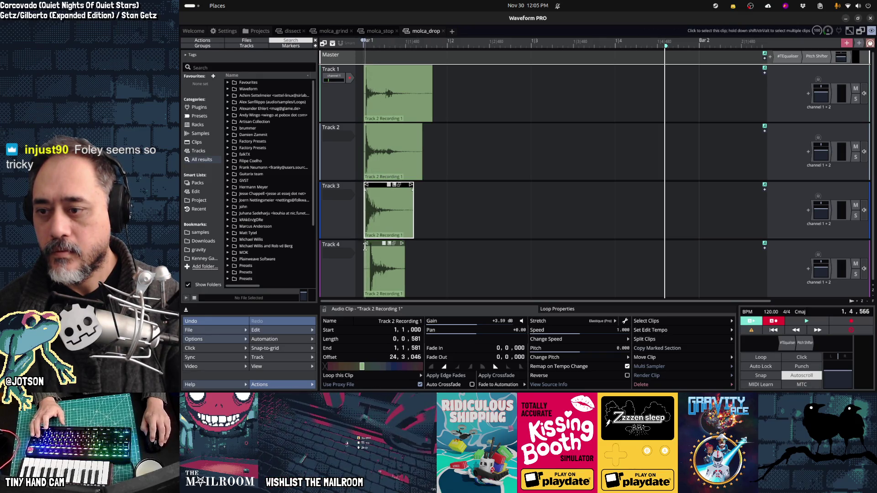
drag(365, 245, 367, 244)
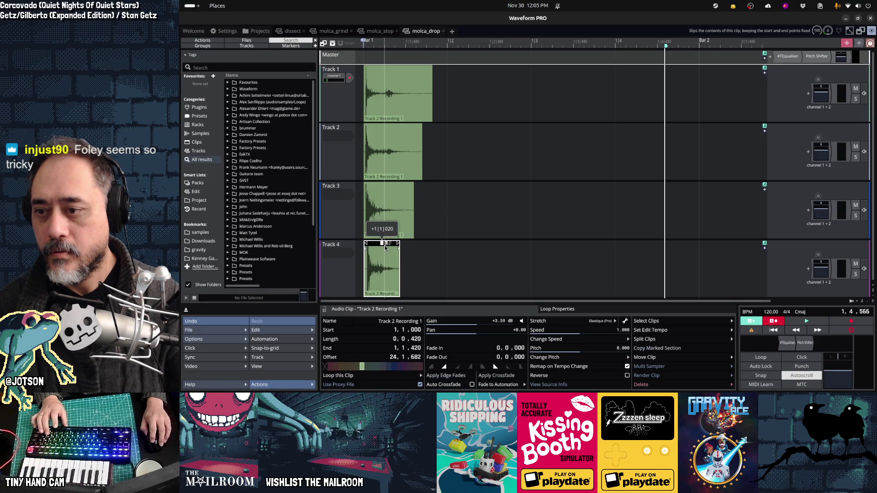
drag(385, 248, 385, 248)
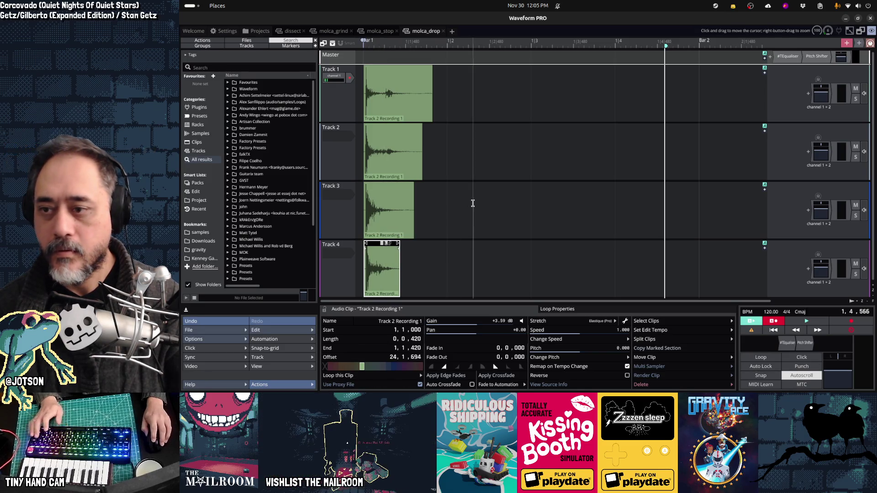
Step: Play the four drop clips from the start to check them
key(space)
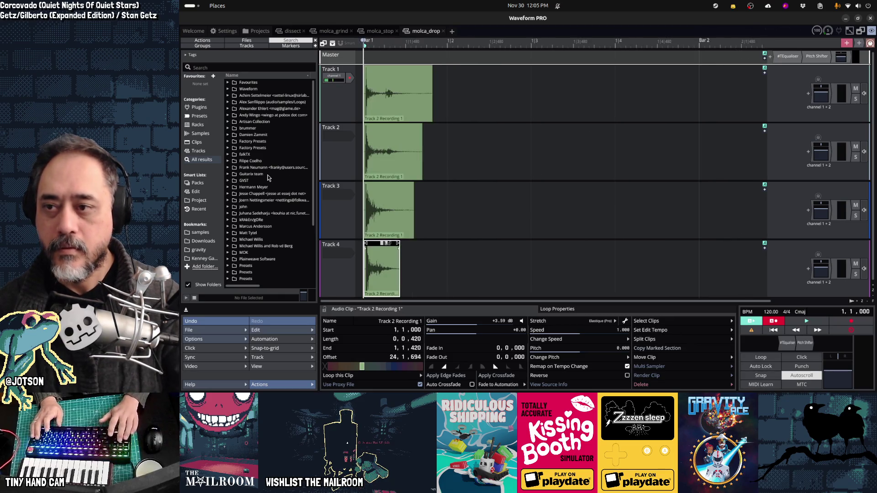
key(space)
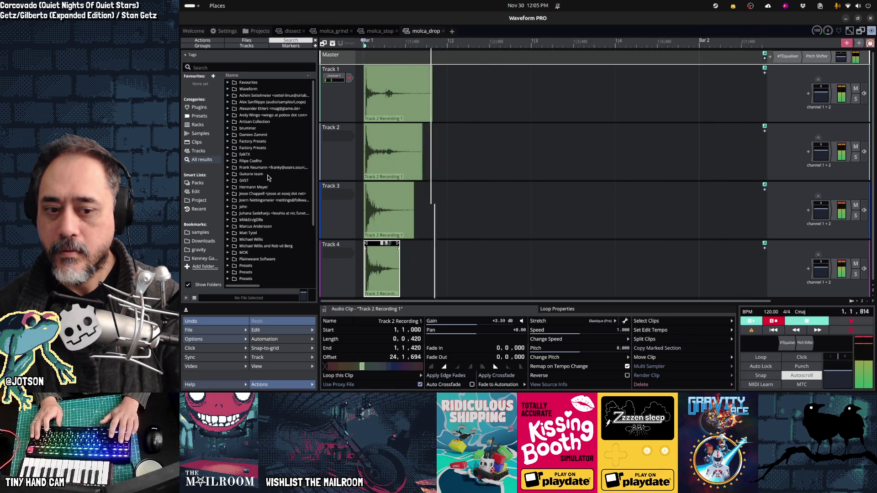
key(space)
key(space)
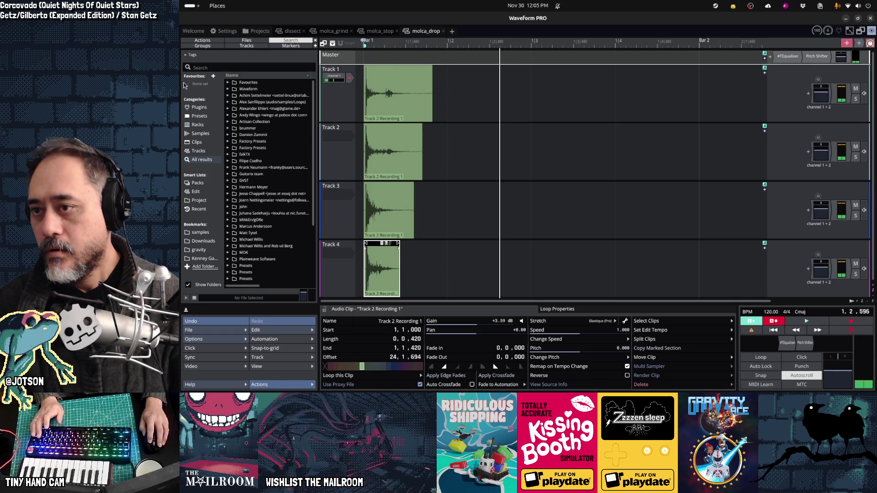
click(206, 329)
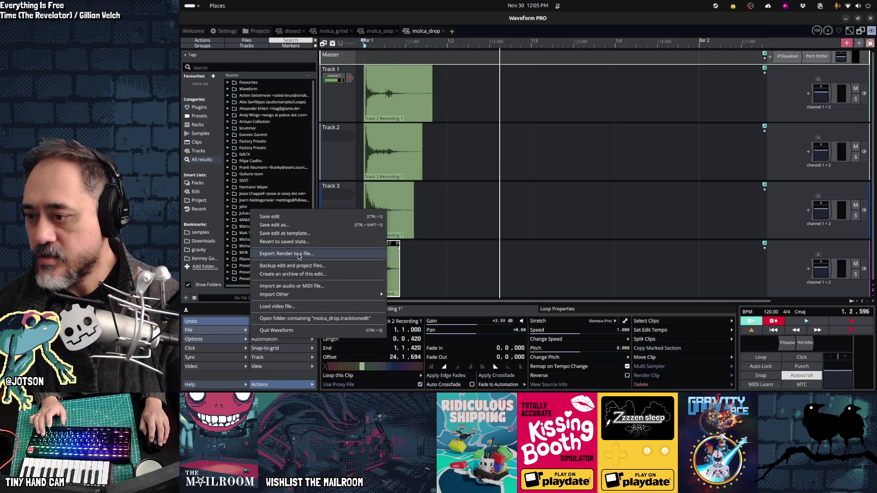
Step: Render each track to its own Ogg file, then return to Godot Engine
click(374, 255)
click(483, 212)
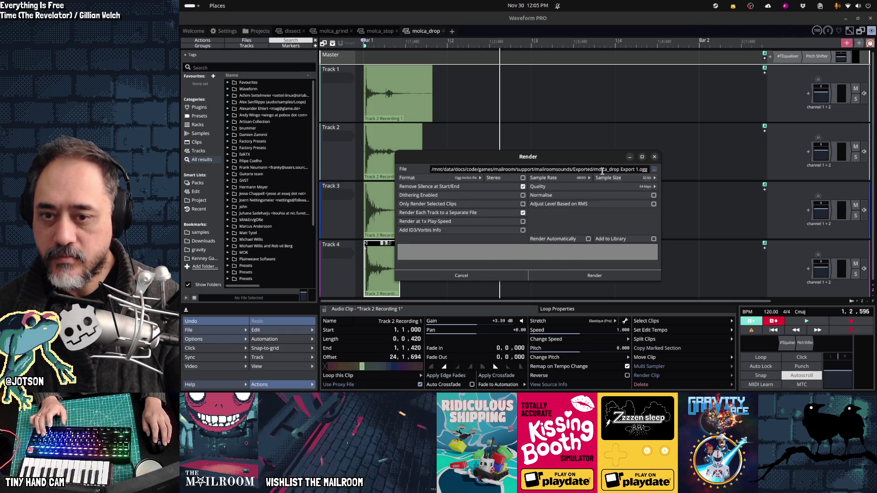
click(603, 276)
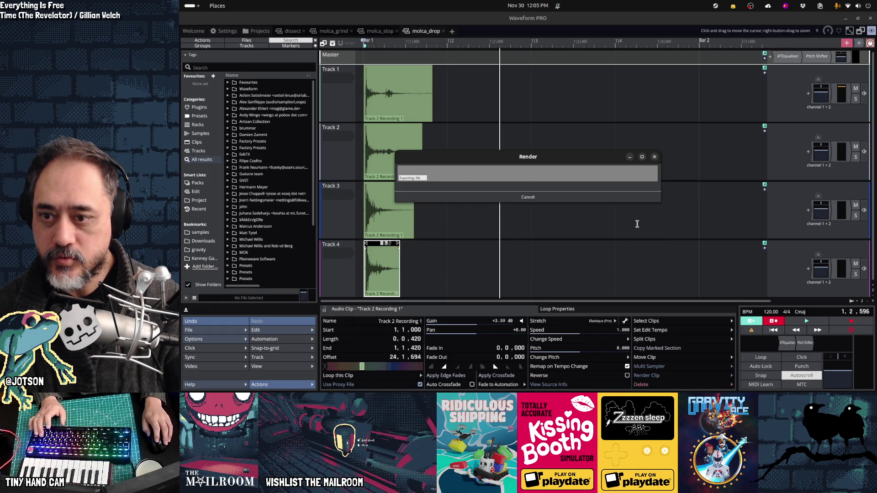
key(alt+Tab)
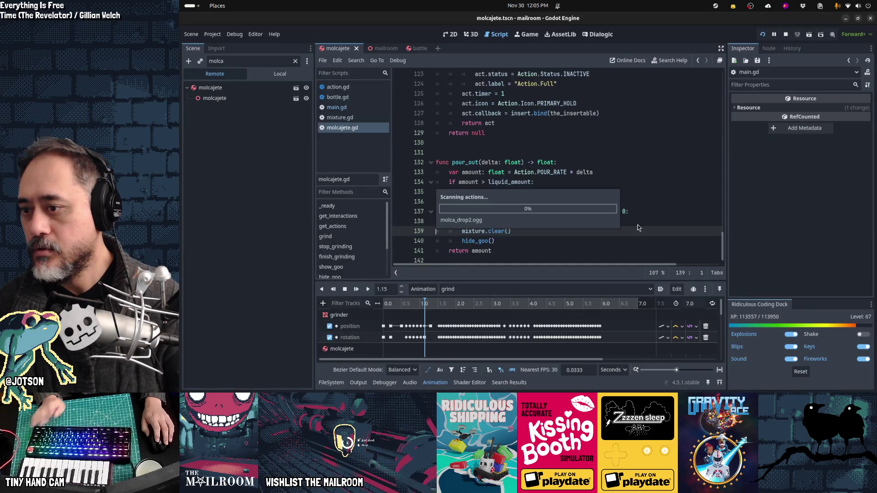
Step: Duplicate the StopSound node and rename the copy to DropSound
click(264, 92)
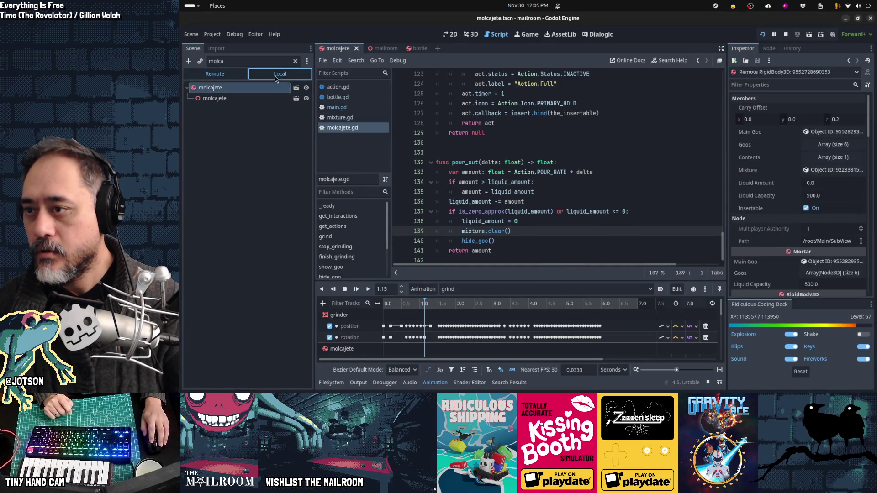
click(275, 76)
click(295, 61)
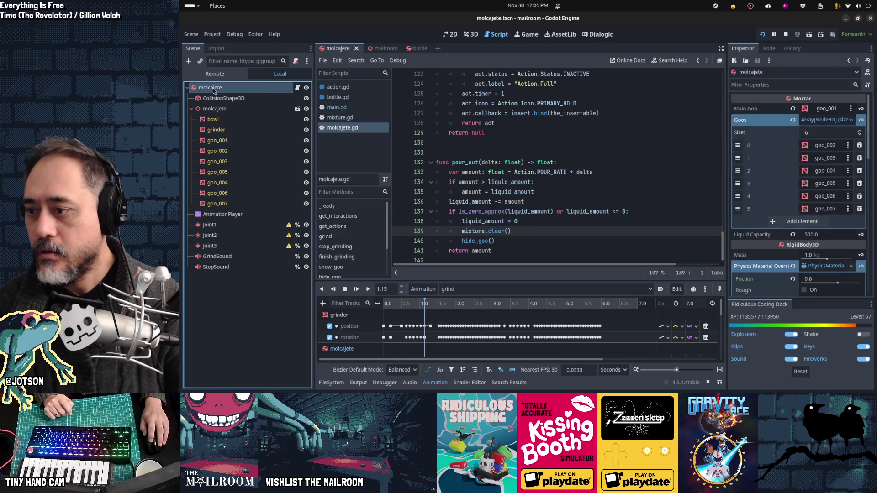
click(259, 268)
key(ctrl+d)
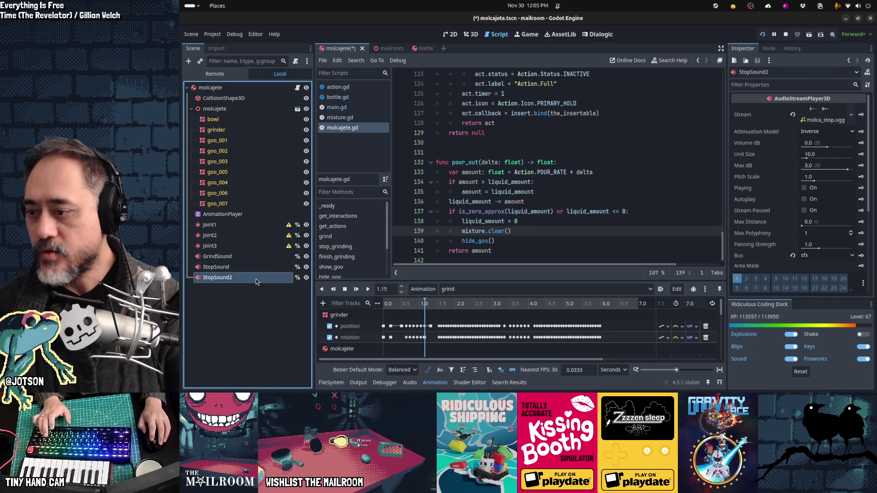
double_click(255, 278)
text(ADrop)
key(Home)
key(Delete)
key(End)
text(Sound)
key(Return)
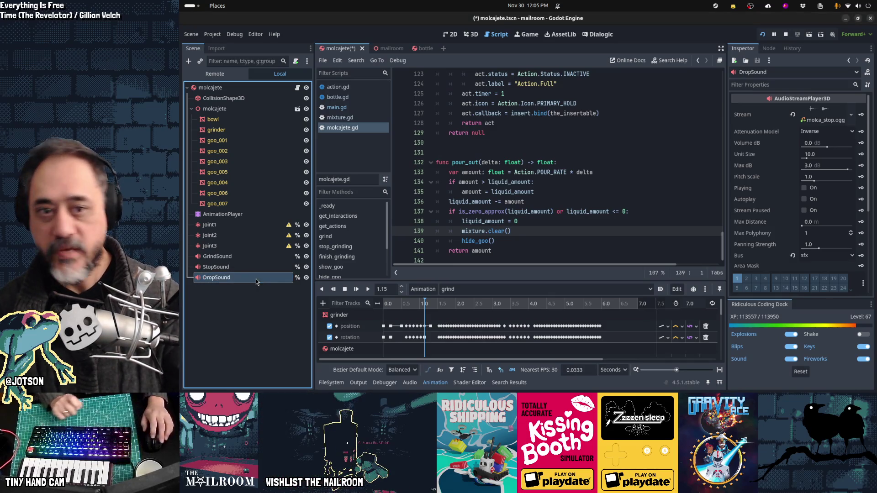
Step: Give DropSound a new AudioStreamRandomizer stream with four empty stream slots
click(850, 120)
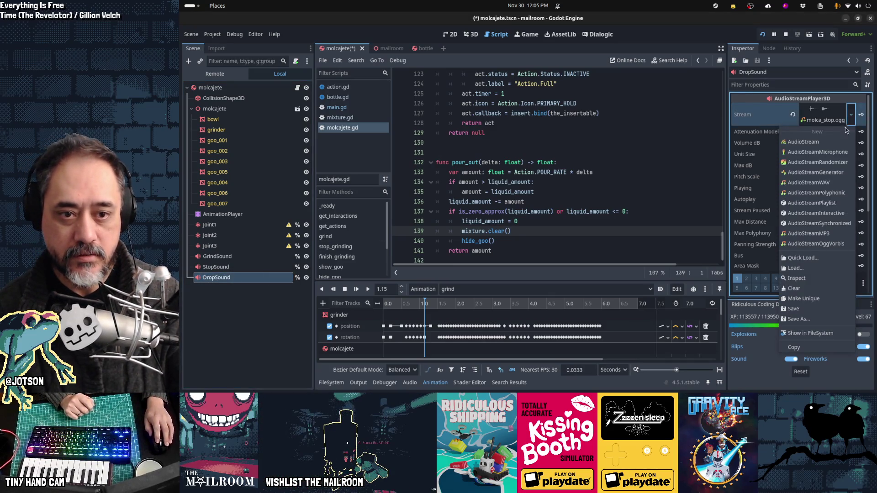
click(834, 167)
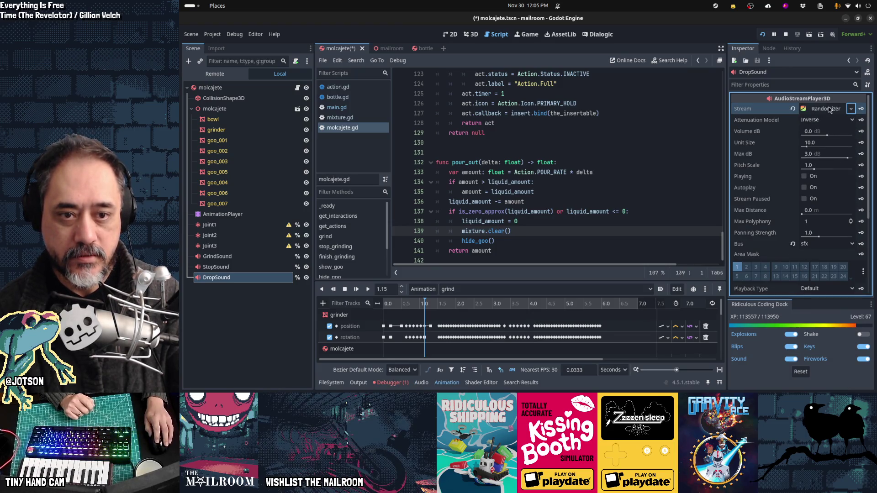
click(829, 107)
click(749, 154)
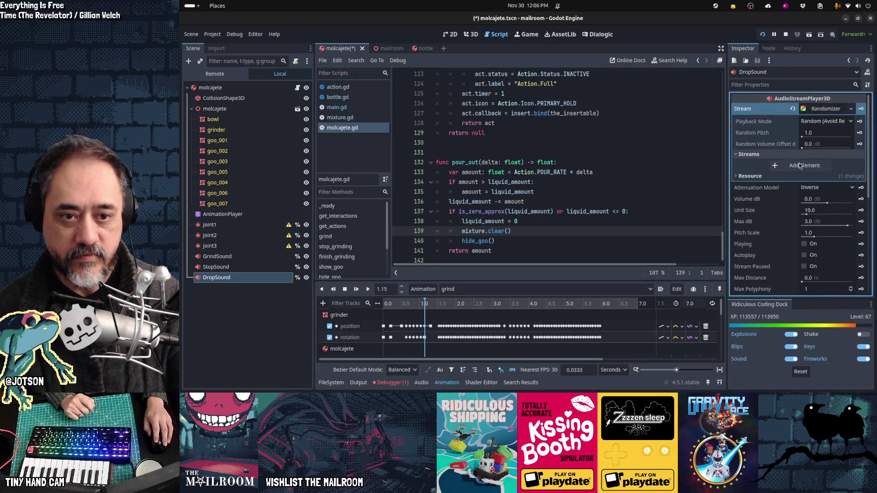
click(806, 171)
click(811, 190)
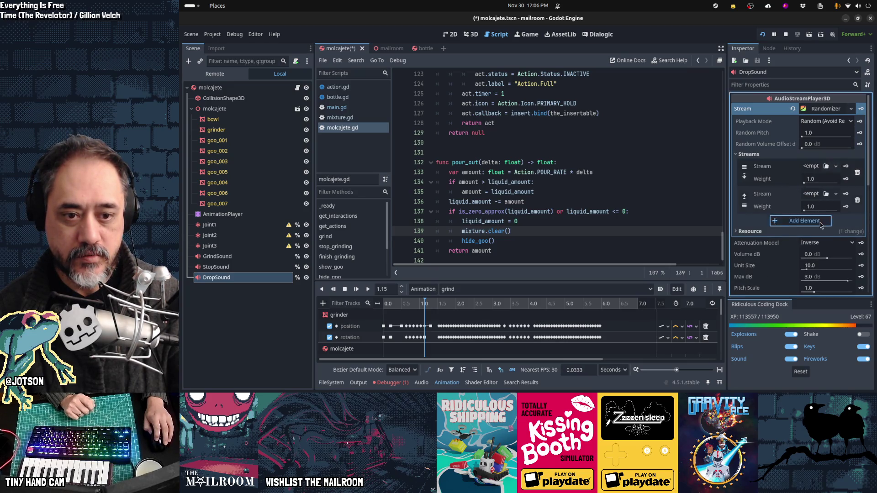
click(809, 221)
click(809, 252)
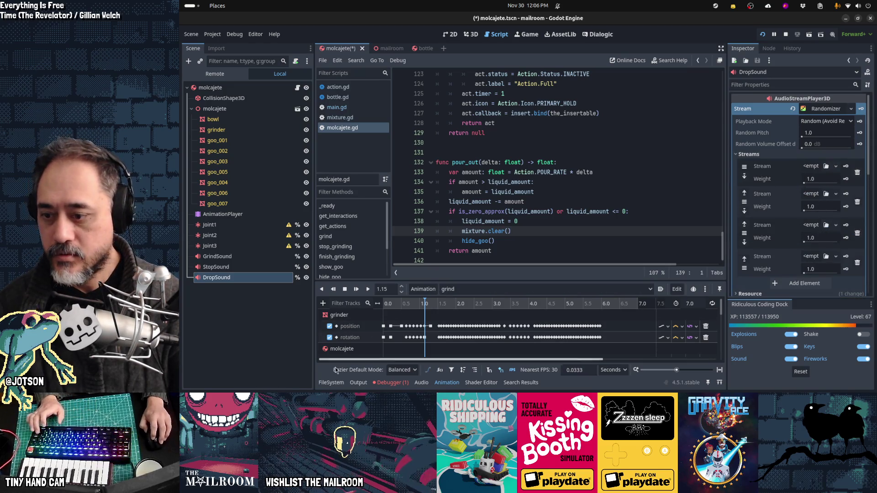
Step: Load molca_drop1–4.ogg into the four randomizer slots and save the scene
key(alt+f)
click(444, 302)
text(molca_d)
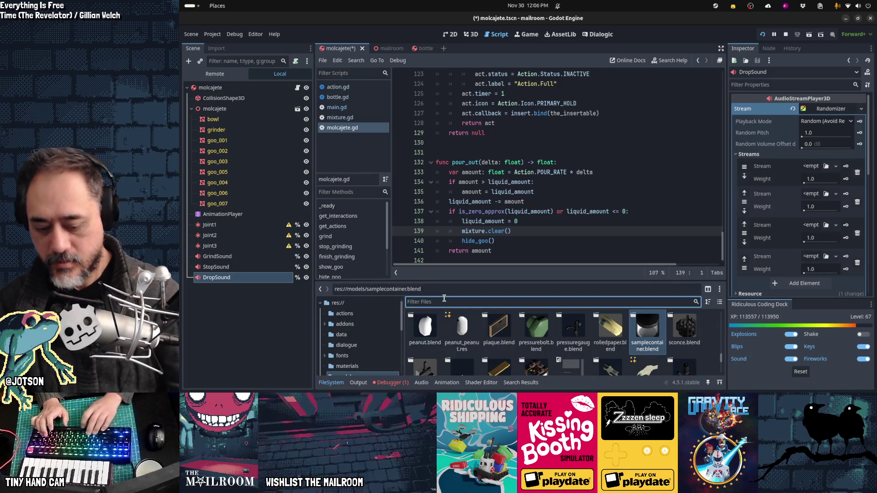
text(rop)
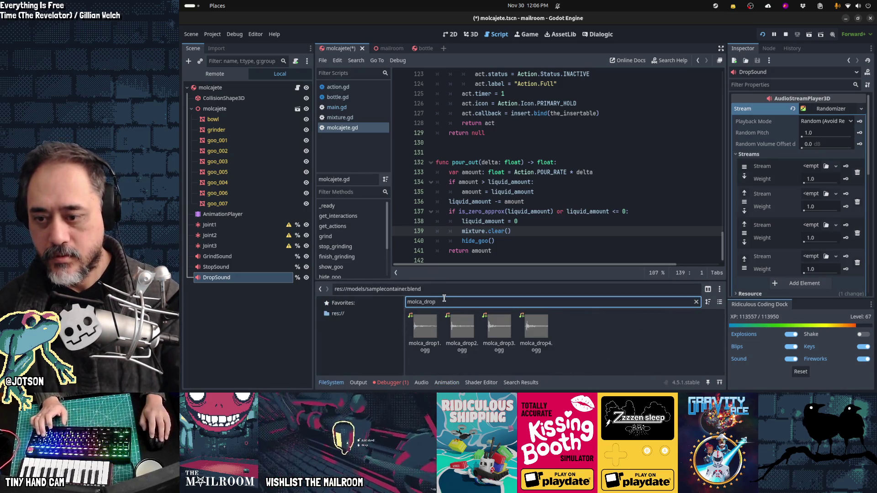
drag(425, 326, 768, 193)
drag(807, 170, 808, 168)
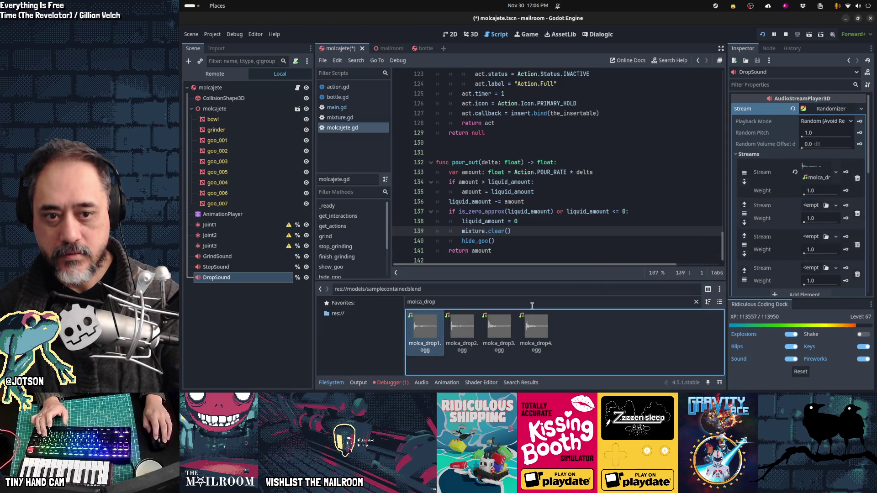
mouse_move(451, 338)
mouse_down()
mouse_move(818, 192)
mouse_move(818, 211)
mouse_up()
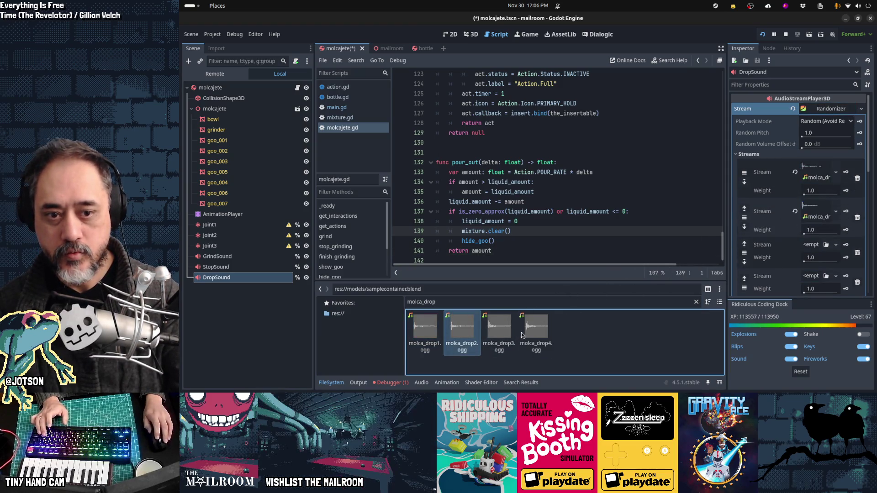
mouse_move(491, 338)
mouse_down()
mouse_move(796, 241)
mouse_move(809, 246)
mouse_up()
drag(536, 329, 806, 281)
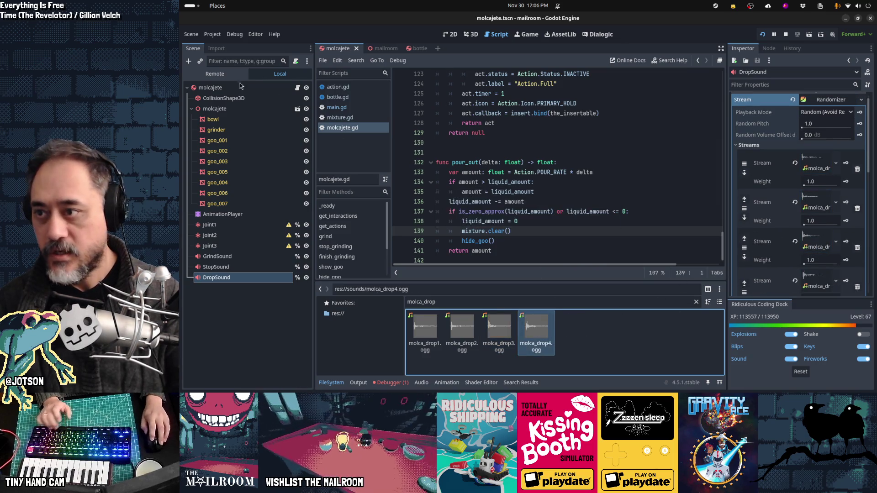
key(ctrl+s)
Step: Connect body_entered to a new _on_body_entered handler that calls %DropSound.play()
click(770, 49)
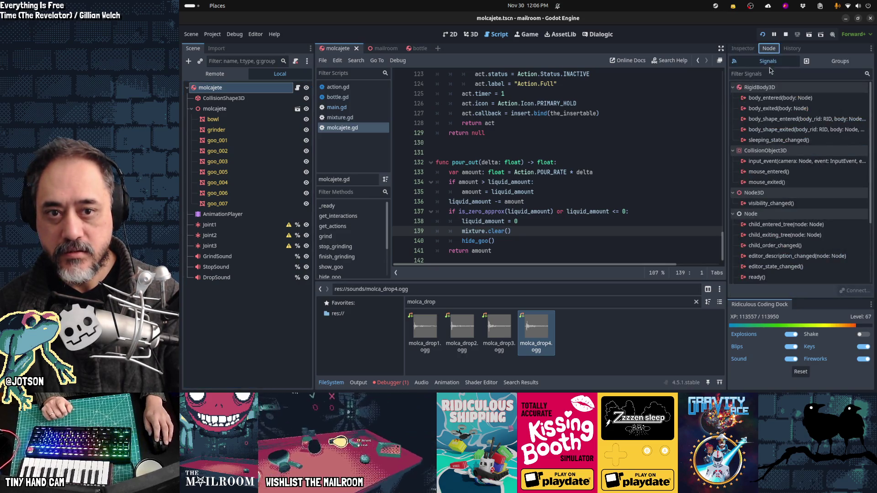
double_click(776, 97)
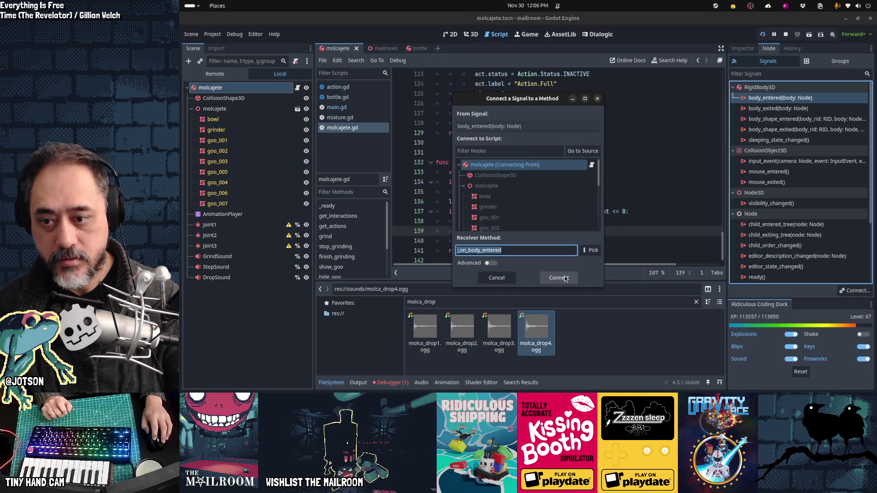
click(579, 277)
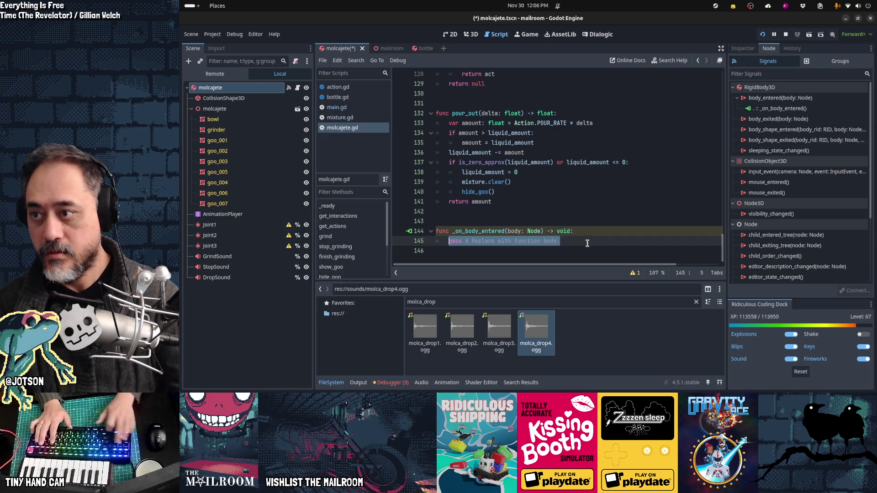
text($Mo)
key(BackSpace)
key(BackSpace)
text(Dr)
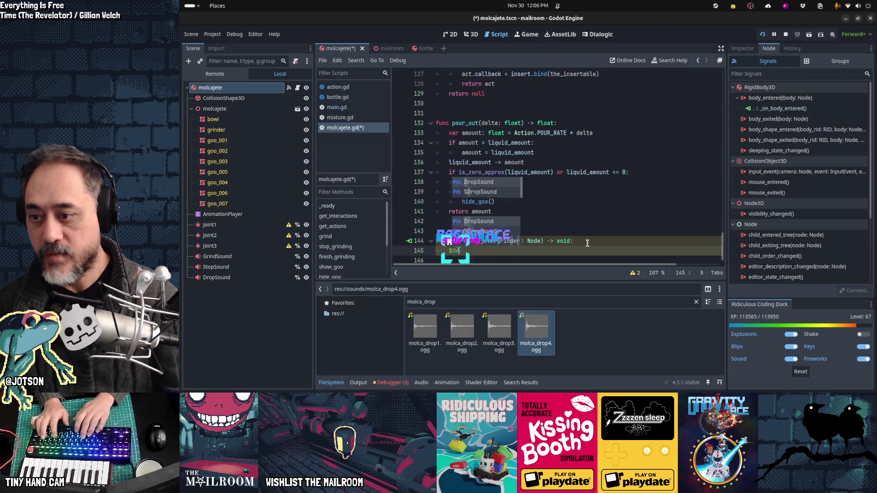
text(opSound.play()
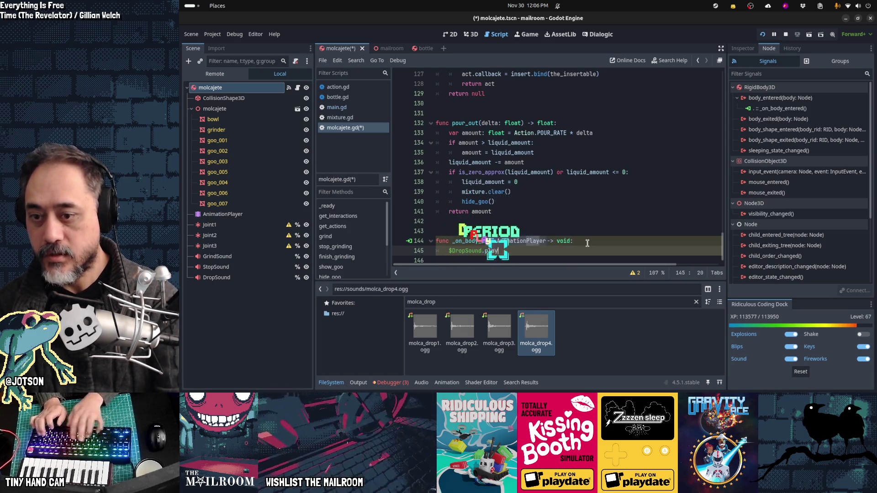
key(Home)
key(Delete)
text(%)
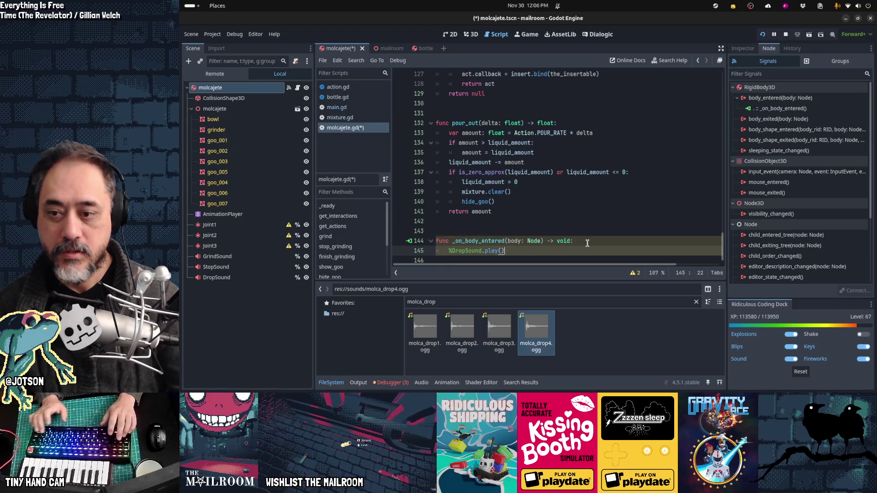
Step: Rename the handler's body parameter to _body, save the script, and relaunch the game with F5
key(Up)
key(Home)
key(ctrl+Right)
key(ctrl+Right)
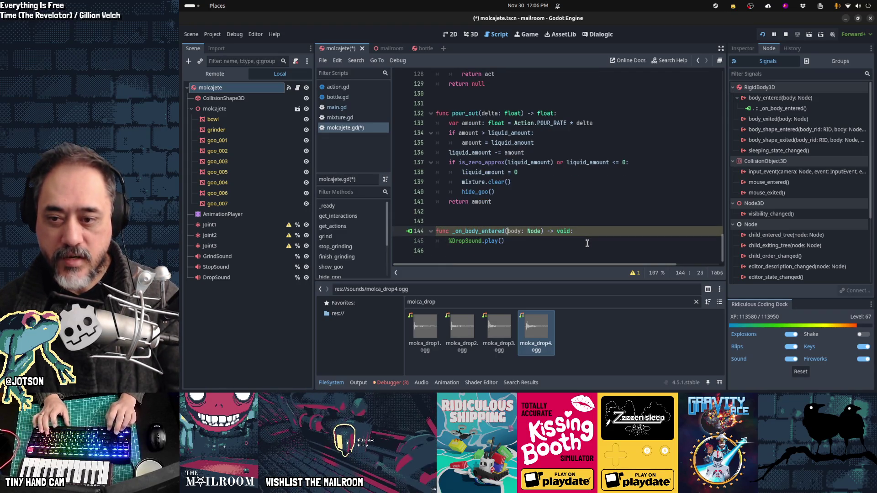
key(Down)
key(Down)
key(ctrl+s)
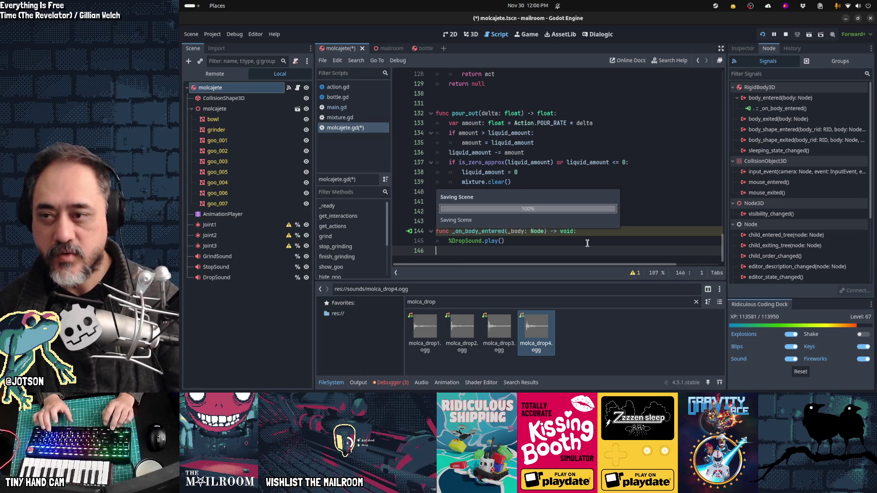
key(F8)
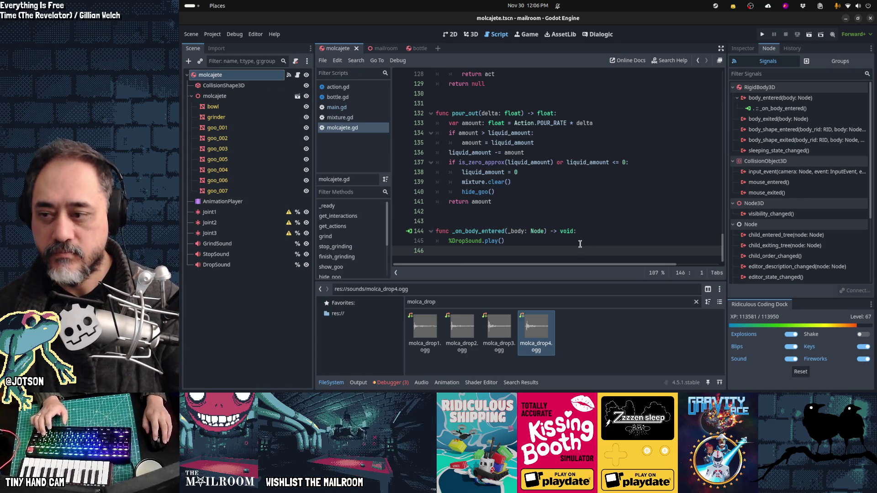
click(580, 214)
key(F5)
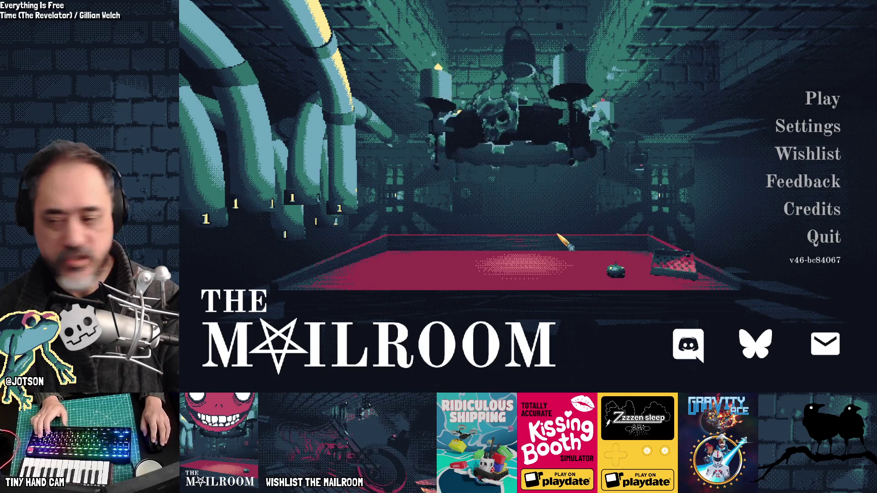
Step: Start The Mailroom, walk around to the table and spawn a molcajete there from the debug console
key(Return)
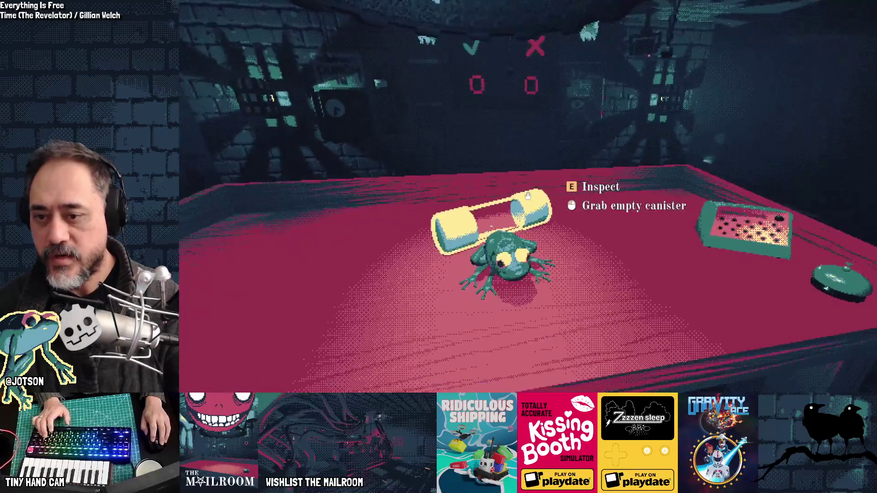
click(527, 196)
click(528, 196)
key(a)
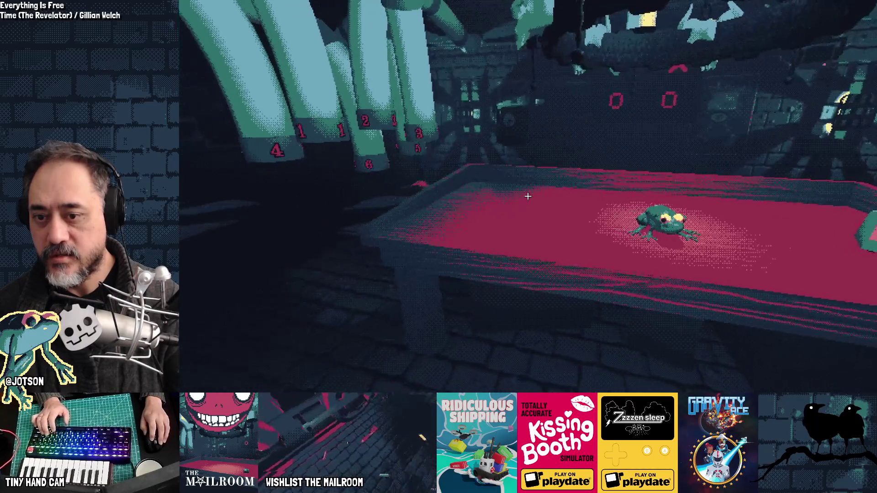
key(w)
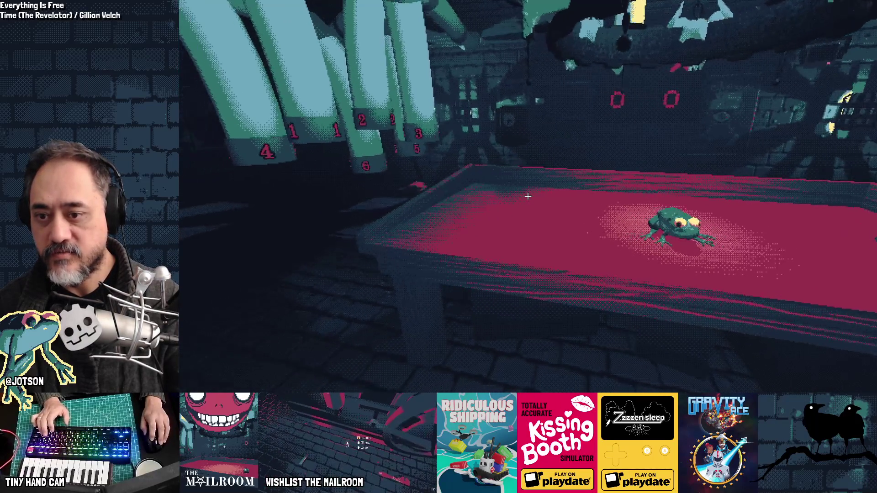
key(s)
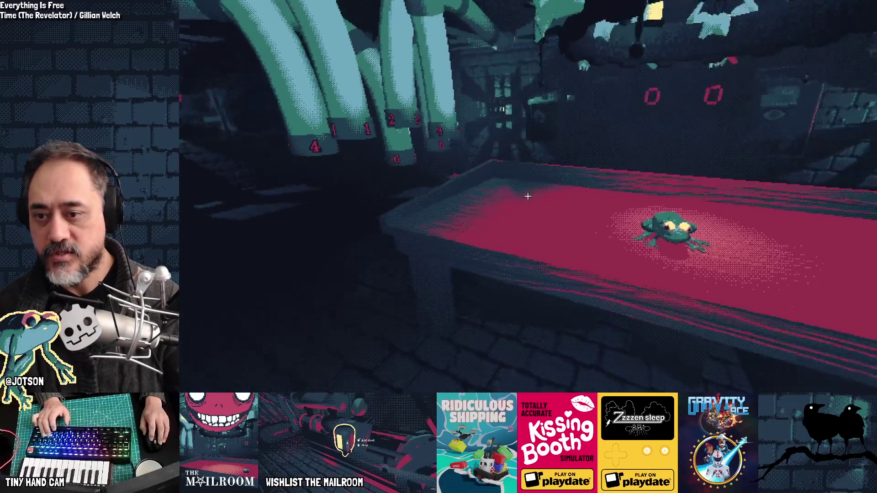
key(grave)
text(a mol)
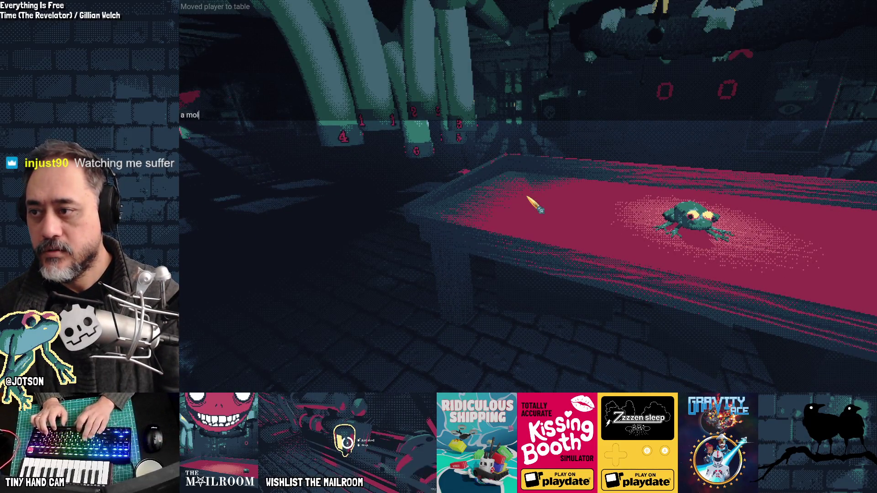
key(Return)
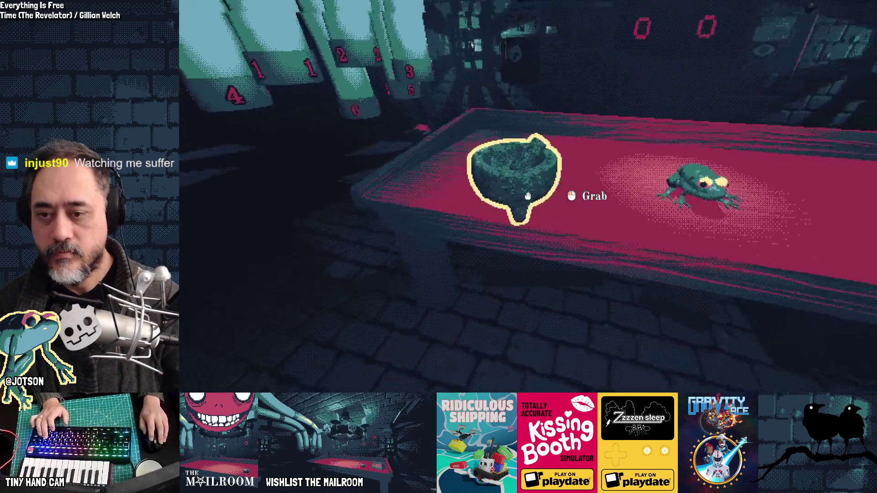
Step: Throw the molcajete, then pick it up and drop it on the table before quitting the game
click(528, 196)
right_click(528, 196)
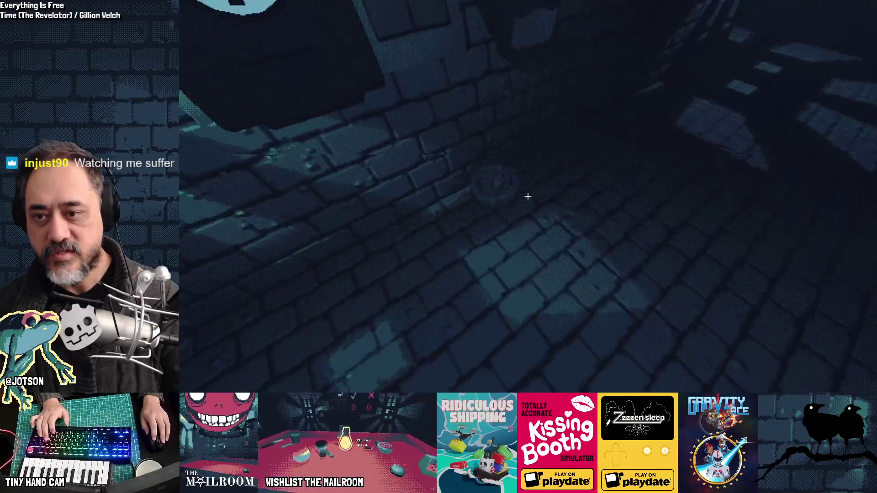
click(528, 196)
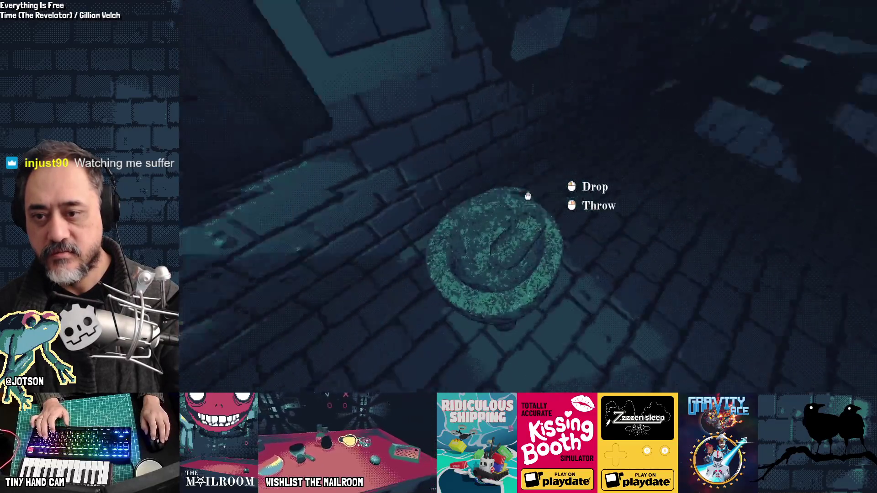
click(528, 196)
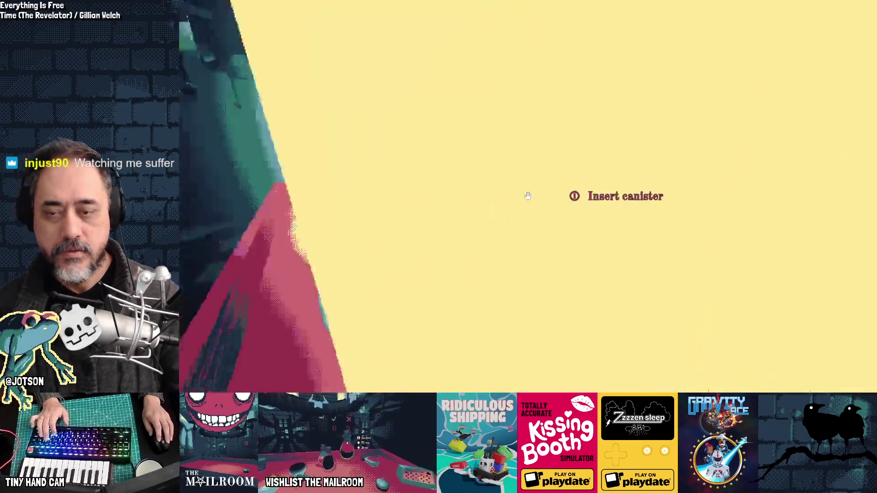
key(F8)
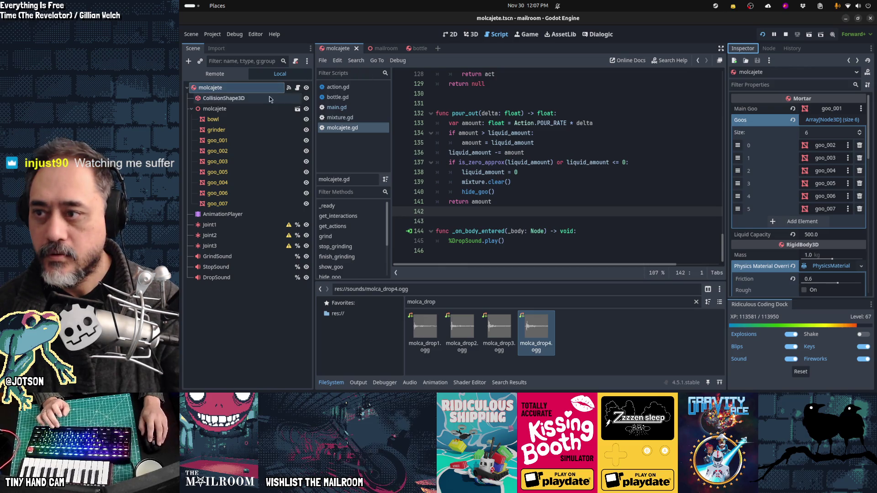
Step: In the molcajete's Inspector Solver section, enable Contact Monitor with Max Contacts Reported set to 1
scroll(801, 172, down, 4)
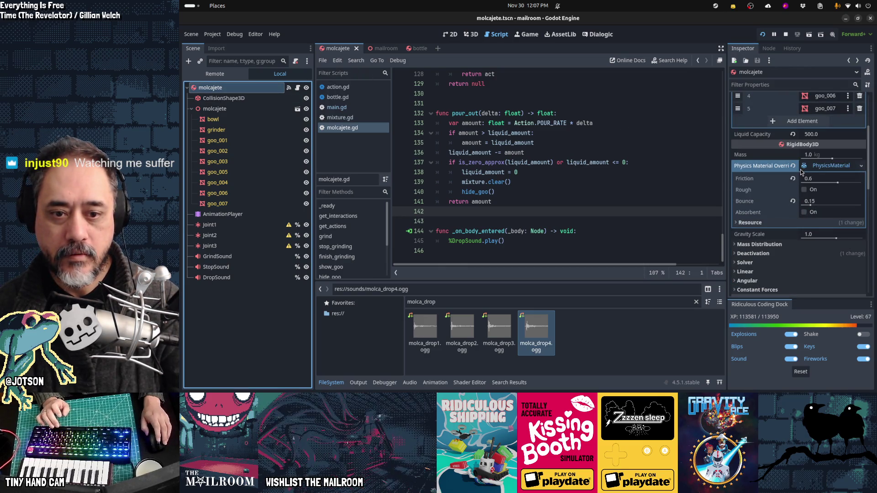
scroll(801, 171, down, 1)
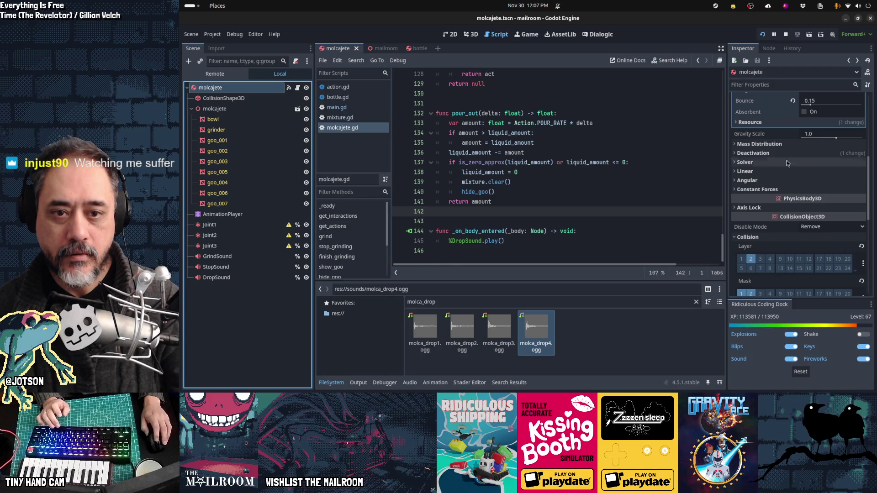
click(776, 164)
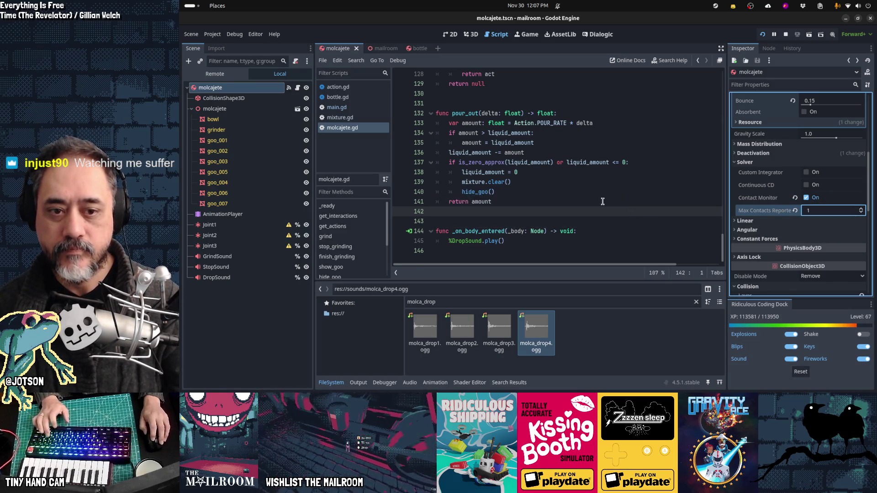
key(alt+Tab)
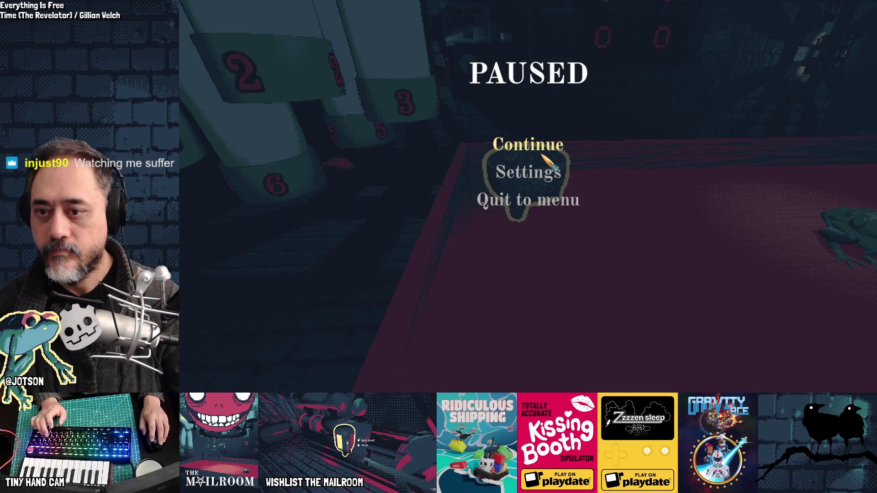
Step: Resume the game and repeatedly pick up and drop the molcajete onto the table
click(543, 156)
click(528, 196)
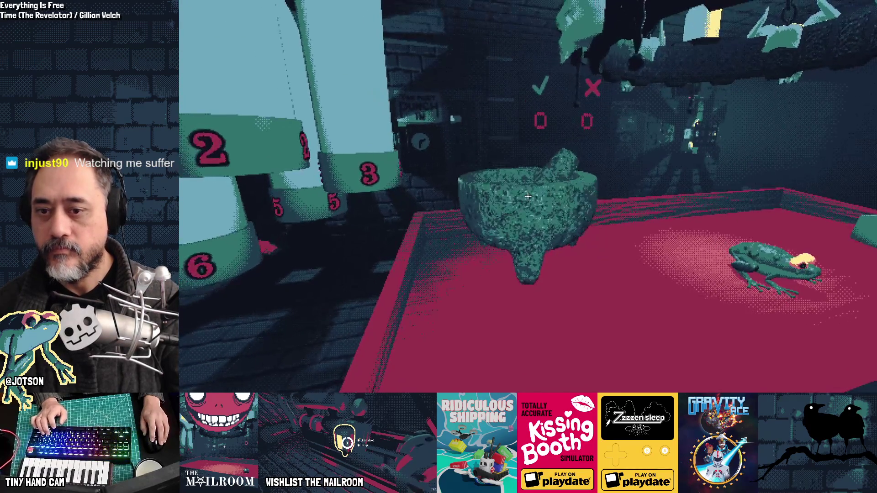
click(528, 197)
click(528, 197)
click(528, 197)
click(528, 197)
click(528, 196)
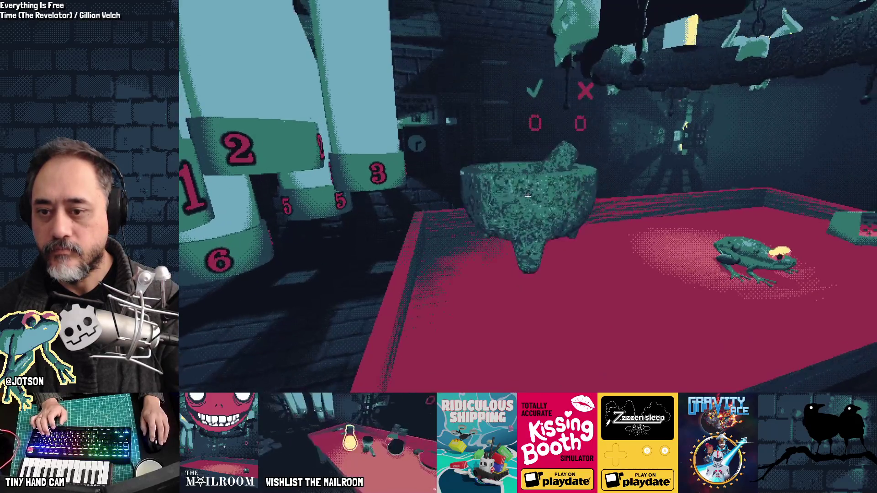
click(528, 197)
click(528, 196)
click(528, 197)
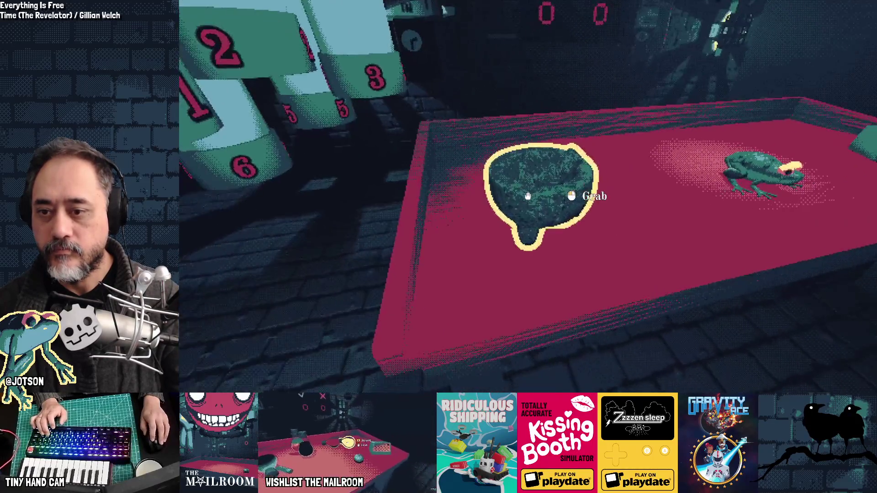
click(528, 197)
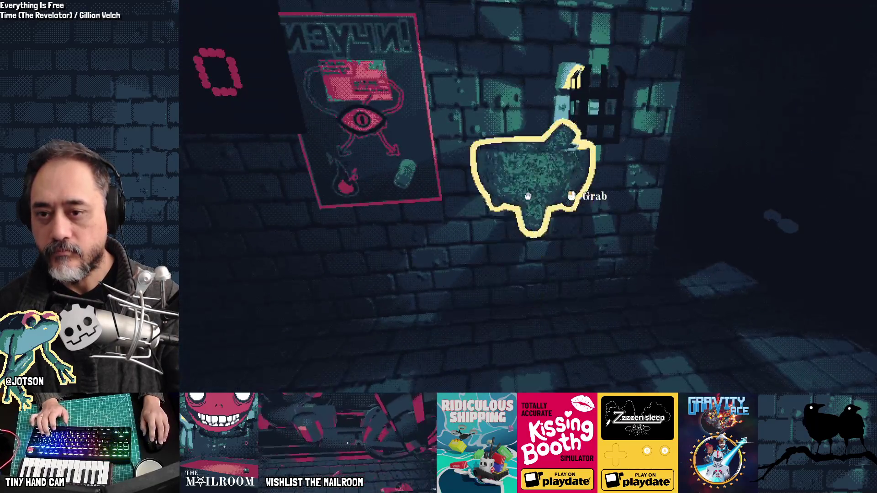
Step: Drop the molcajete against the wall and on the floor, then place it back on the table
click(528, 196)
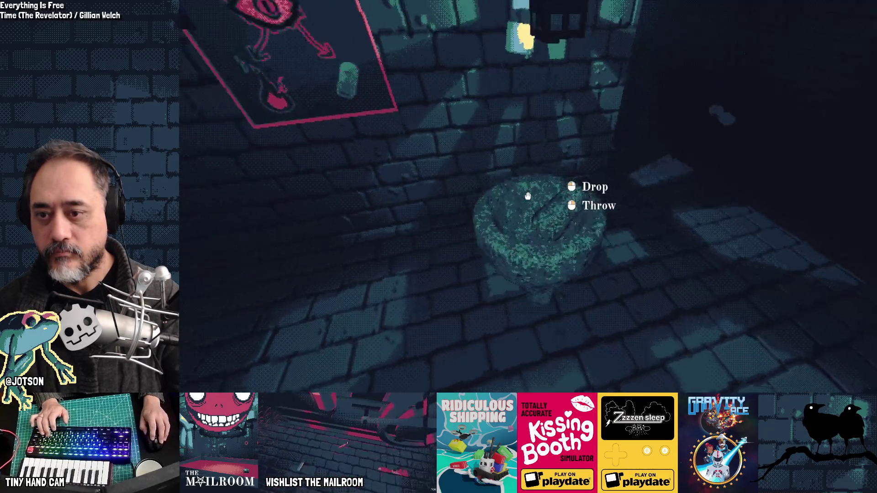
click(528, 196)
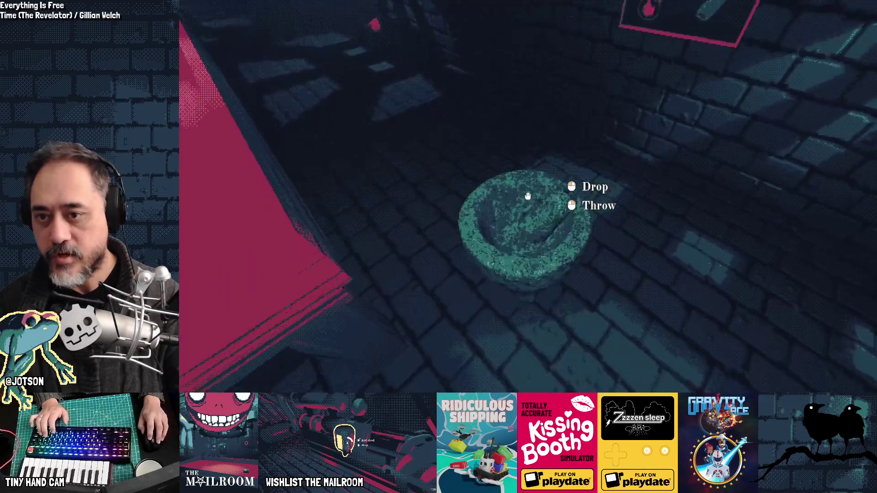
click(528, 196)
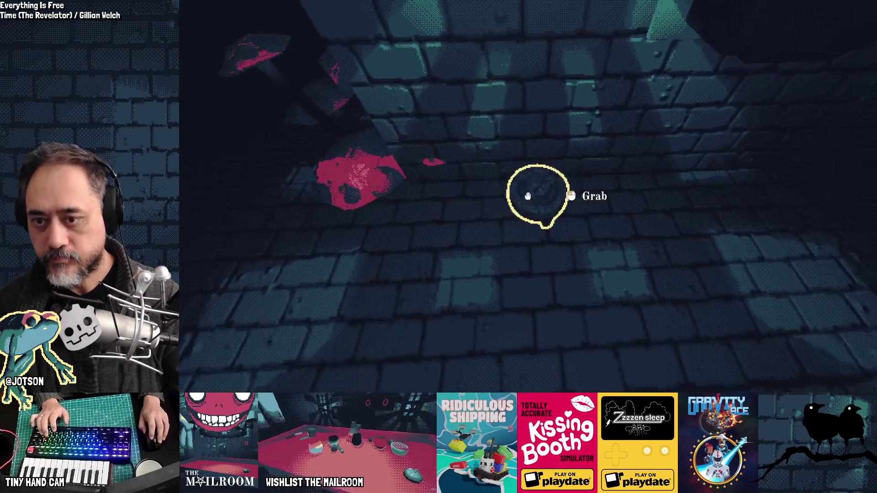
click(528, 196)
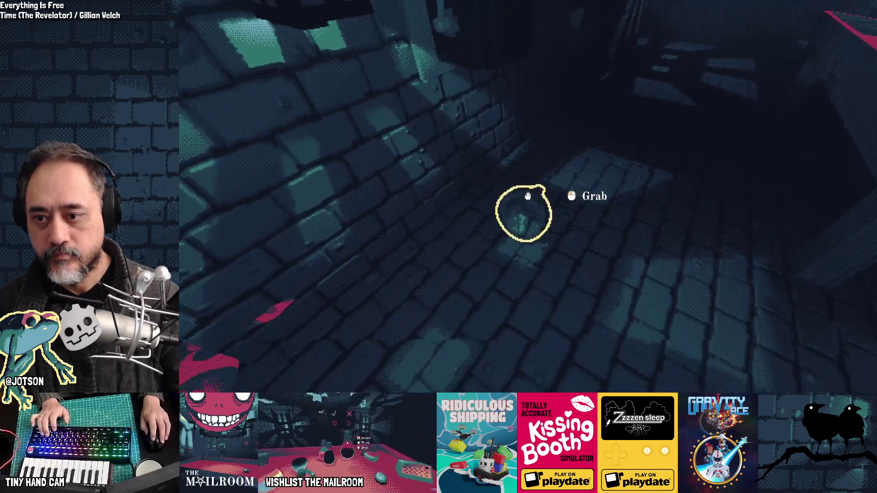
click(528, 196)
click(528, 195)
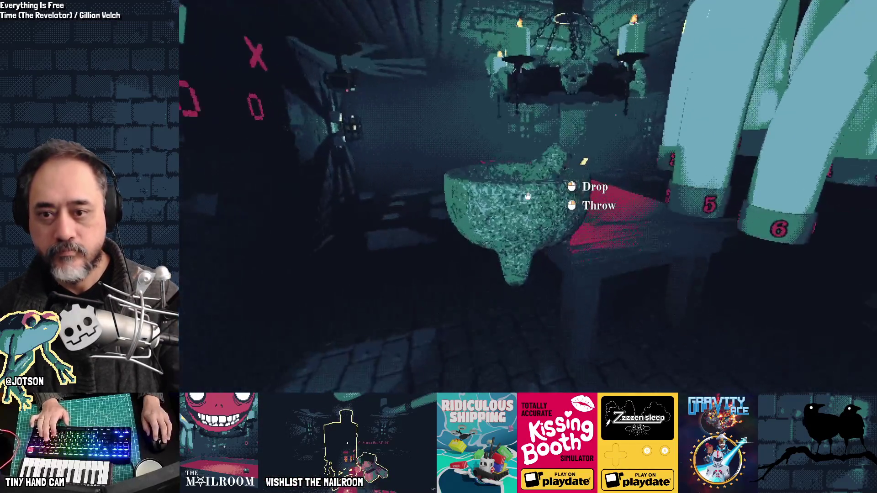
click(527, 196)
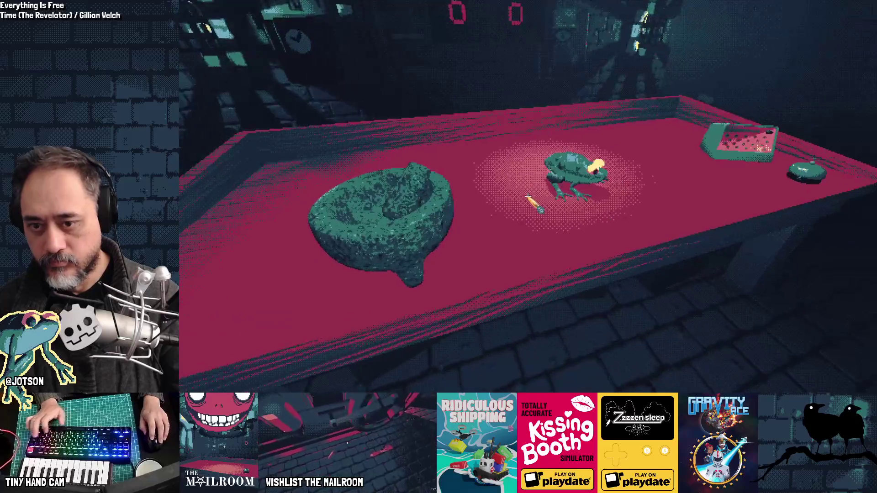
Step: Dissect the frog with the knife, add a frog part to the molcajete and grind it
click(528, 196)
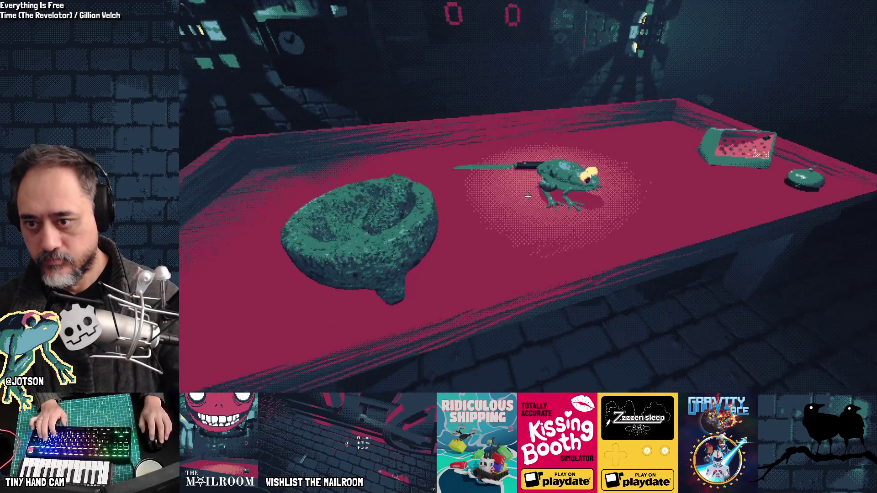
click(528, 197)
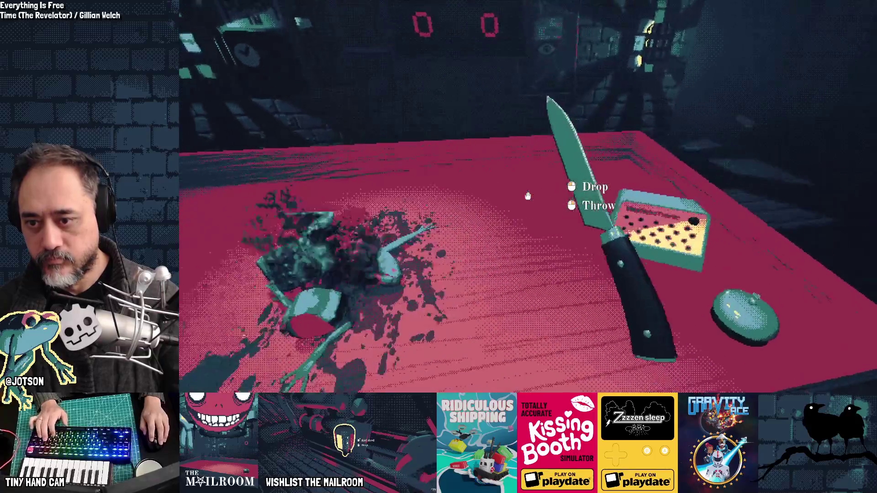
right_click(528, 196)
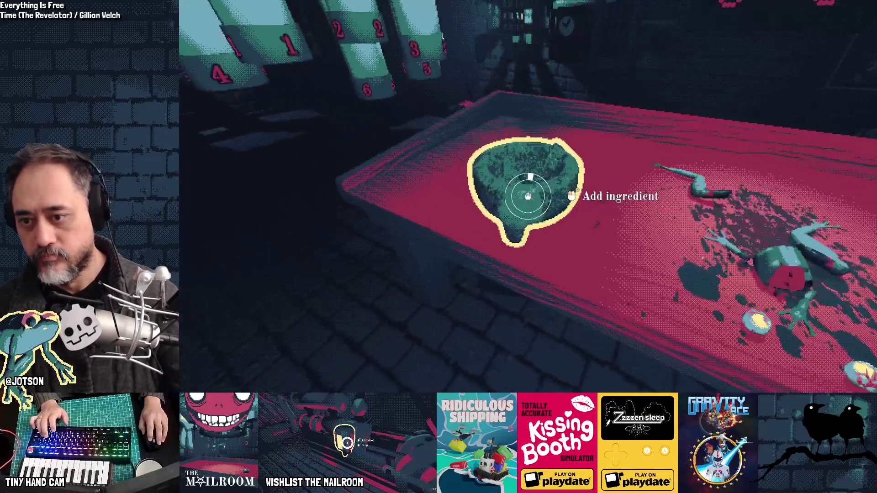
click(528, 197)
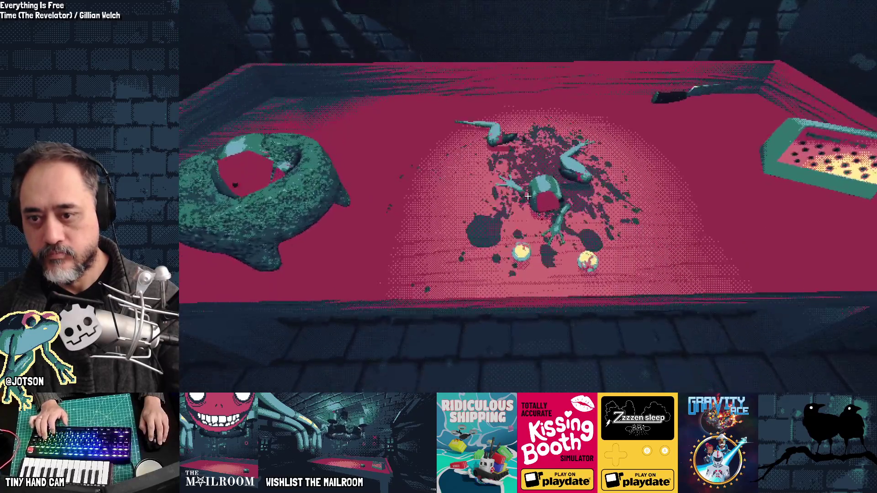
click(528, 196)
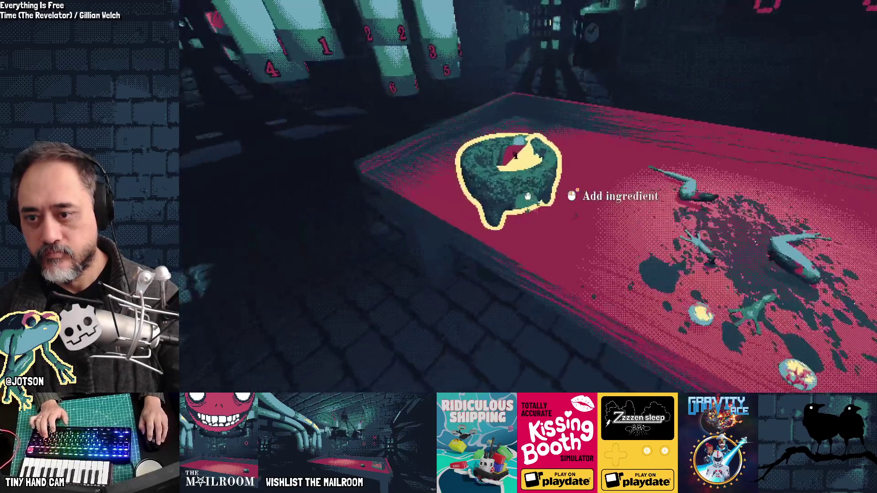
click(528, 196)
right_click(528, 197)
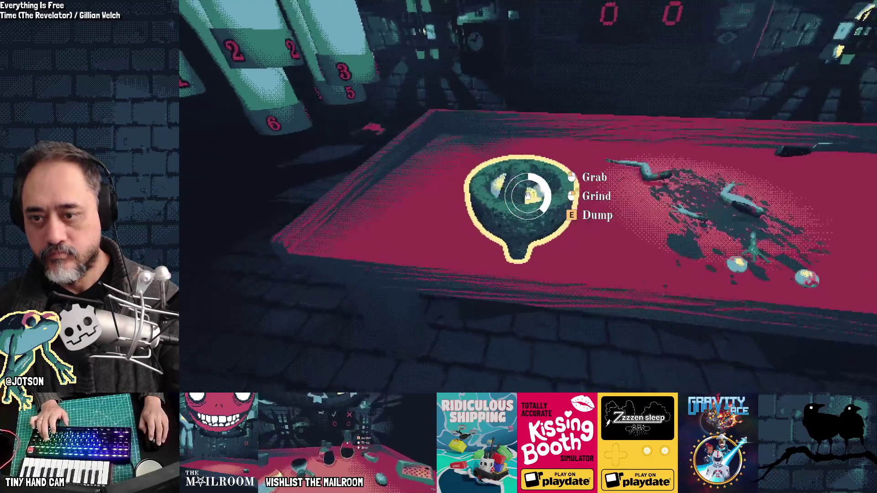
right_click(528, 197)
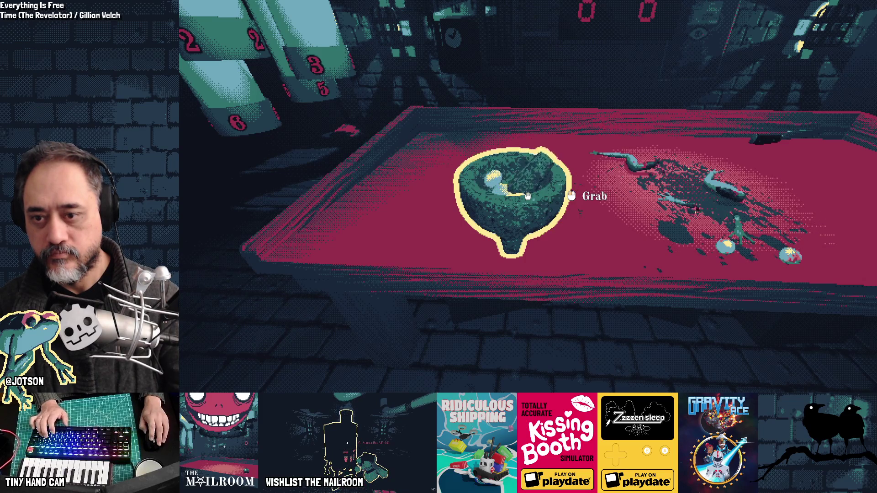
key(F5)
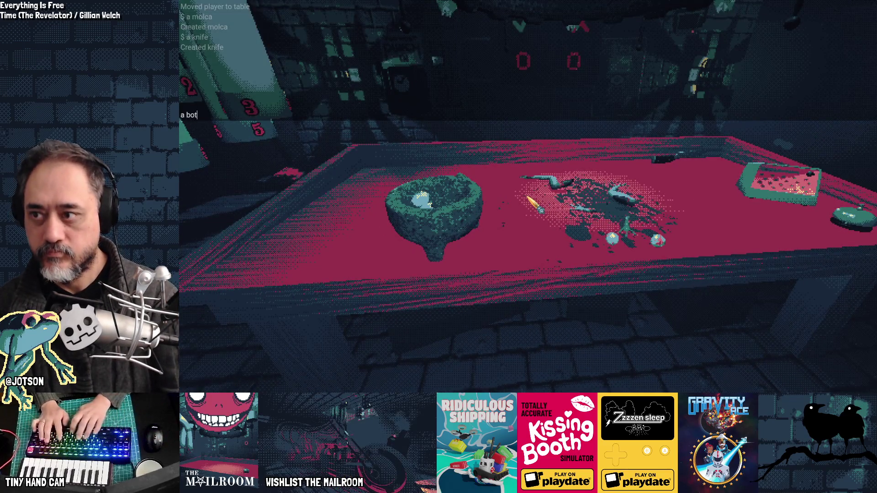
Step: Spawn a bottle with the 'a bottle' command, then drop the molcajete near it and at the table's far end
text(tle)
key(Return)
click(528, 197)
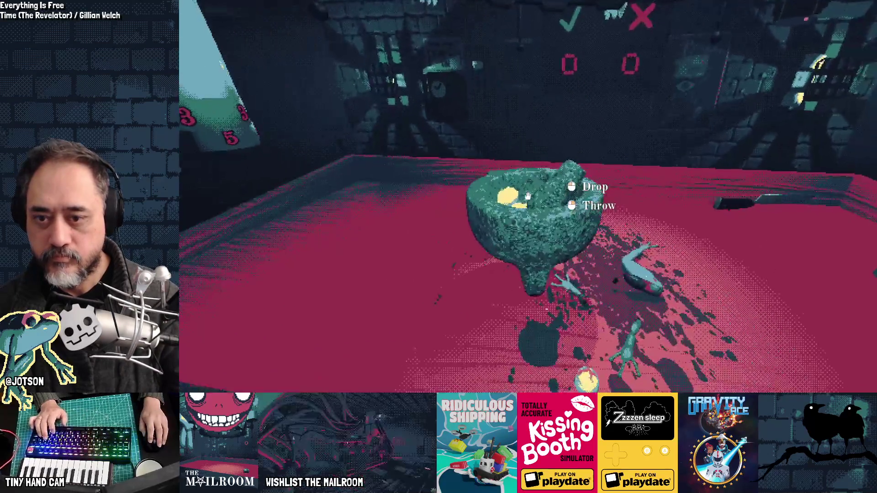
click(528, 196)
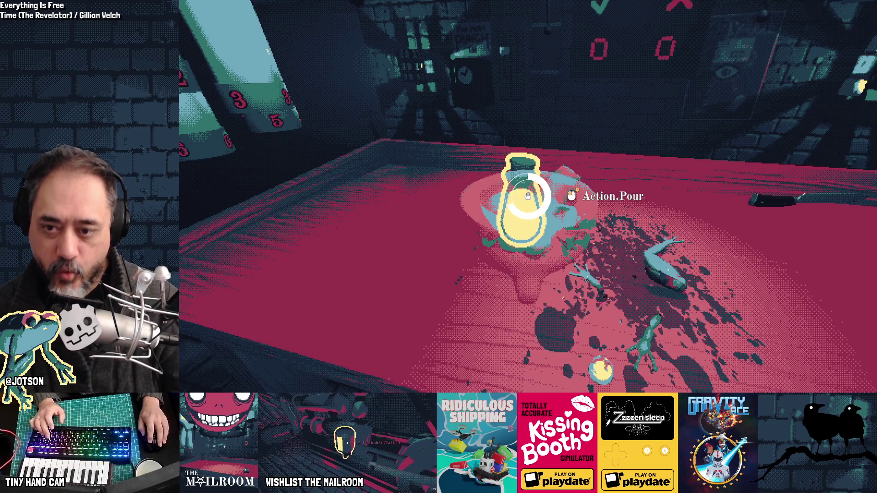
click(528, 196)
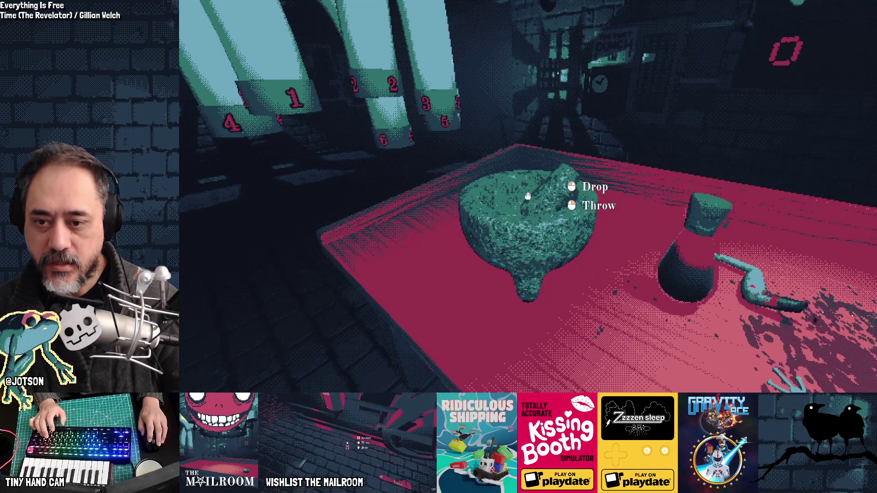
click(528, 196)
Step: Set the molcajete down on the table, grind in it, then back away and grab an item
click(528, 196)
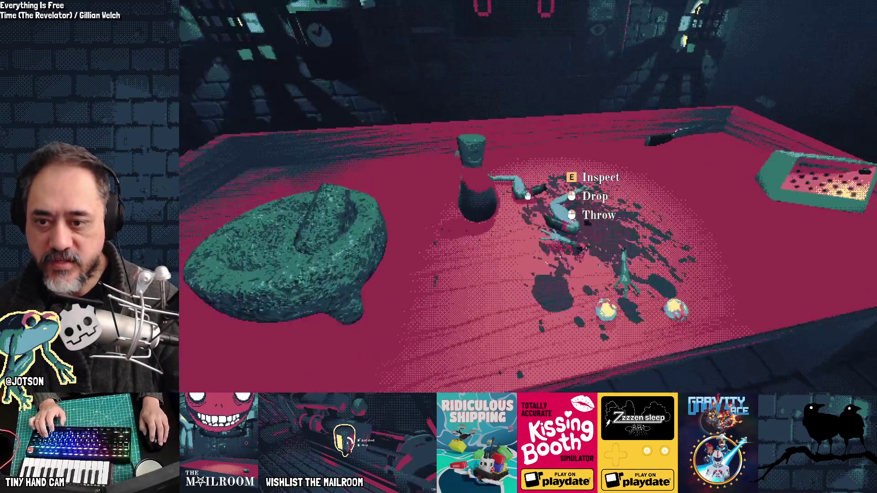
click(528, 196)
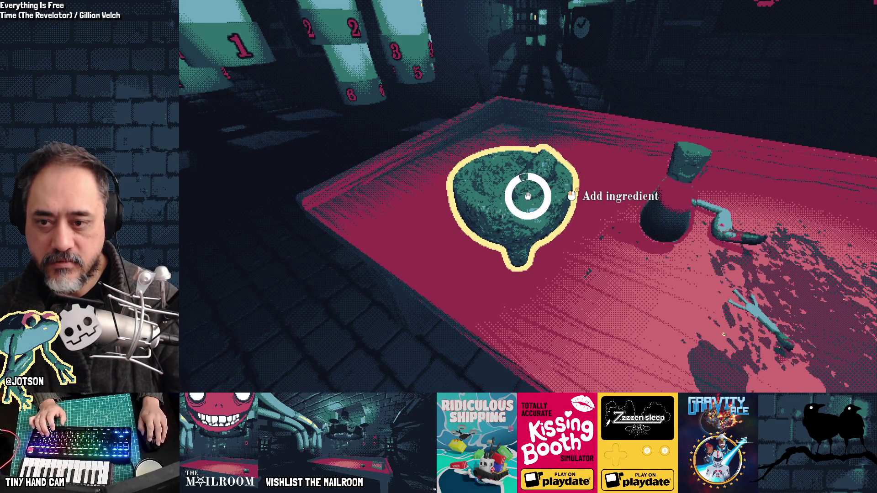
key(a)
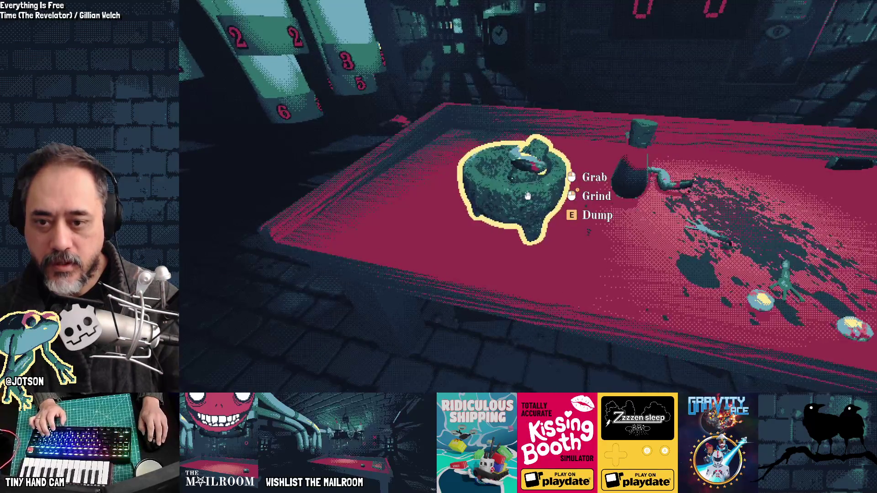
right_click(528, 196)
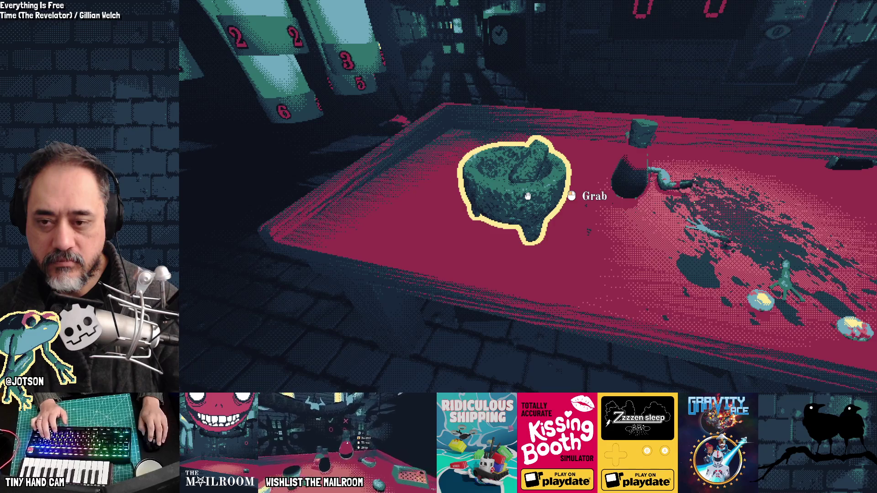
key(s)
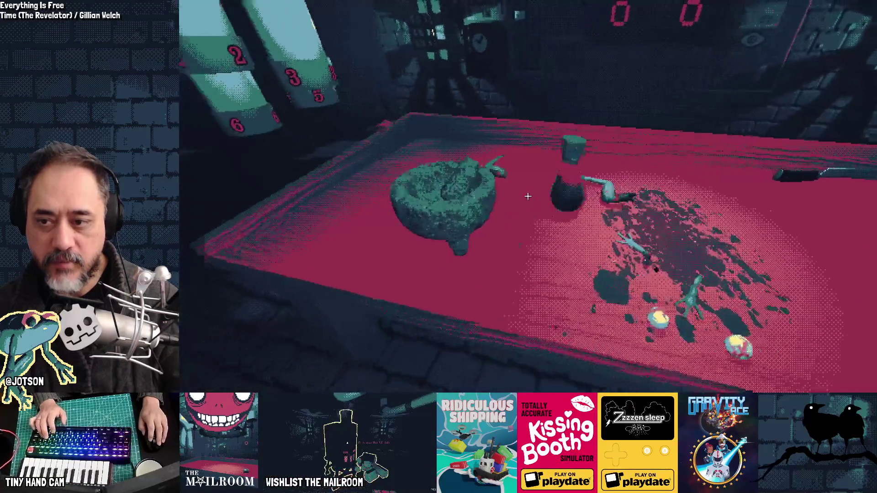
key(s)
click(528, 196)
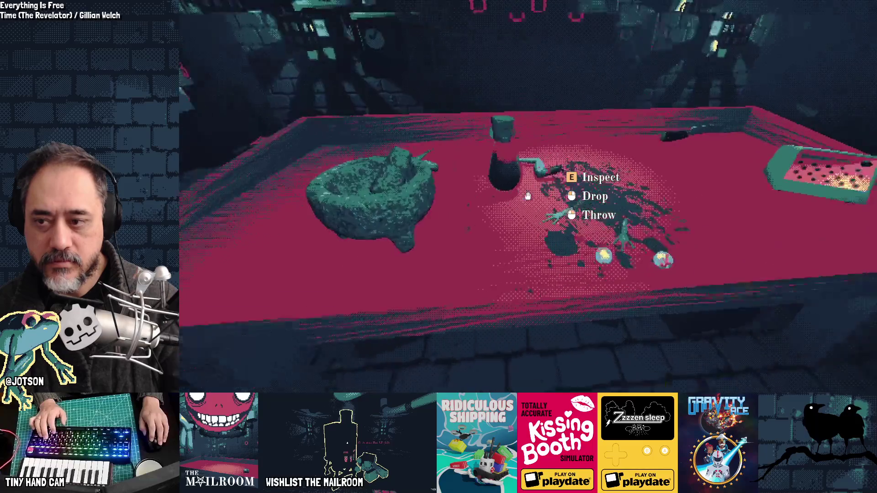
Step: Drop the held item, then pick up the molcajete and drop it onto the table
key(s)
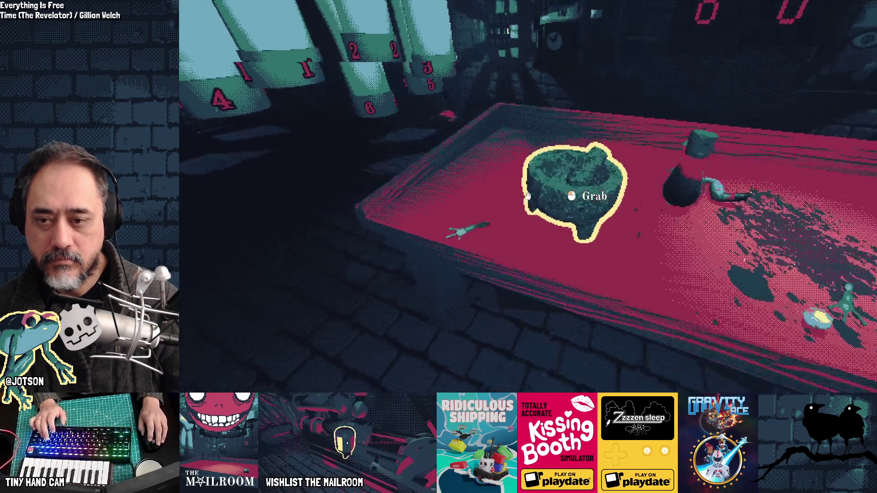
key(s)
click(528, 196)
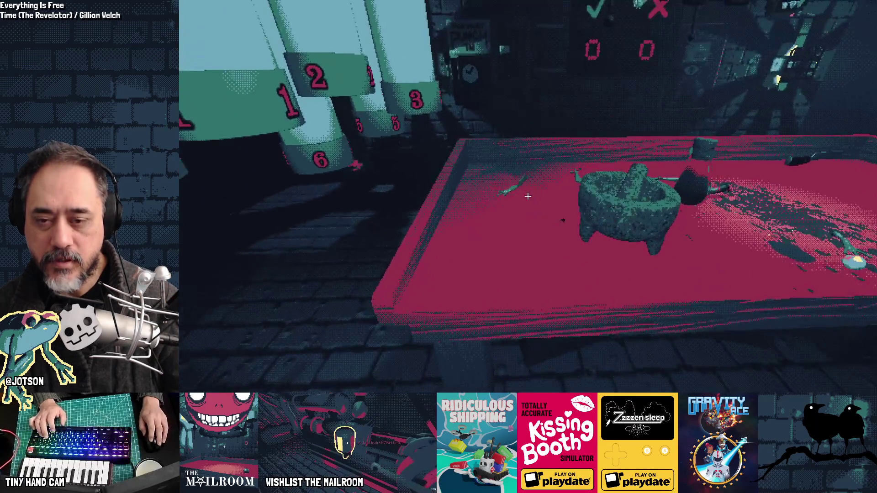
key(w)
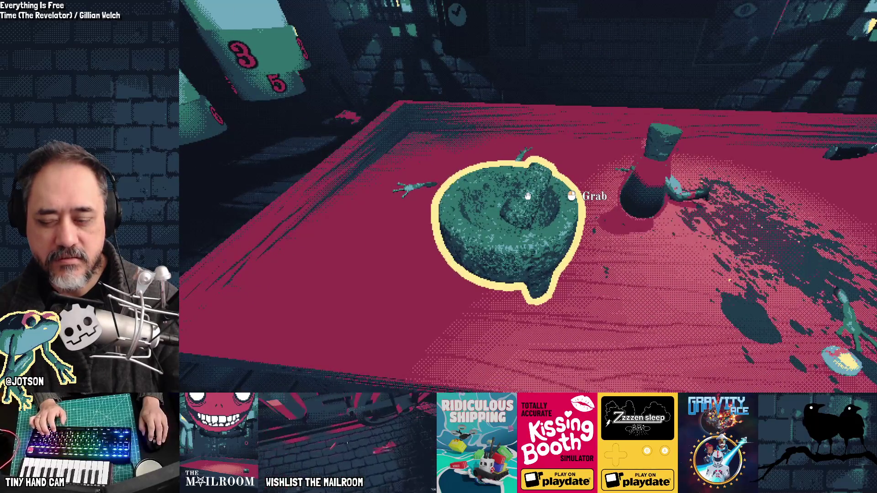
click(528, 196)
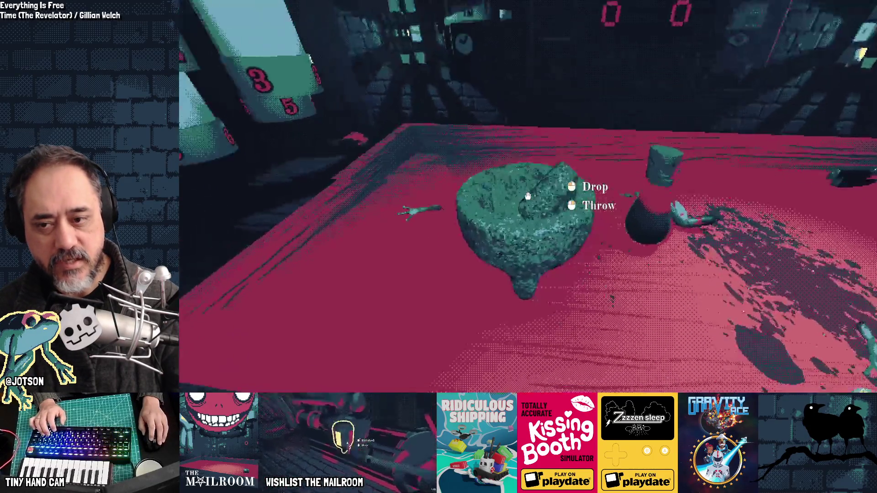
key(s)
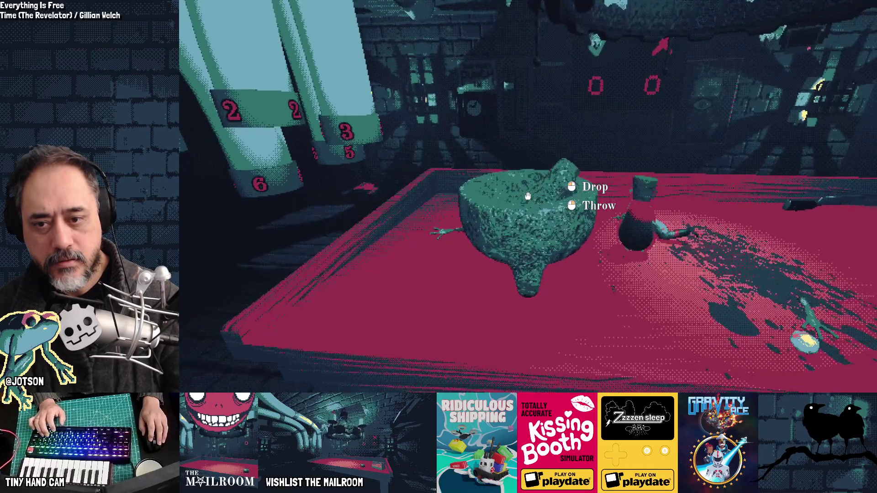
click(528, 196)
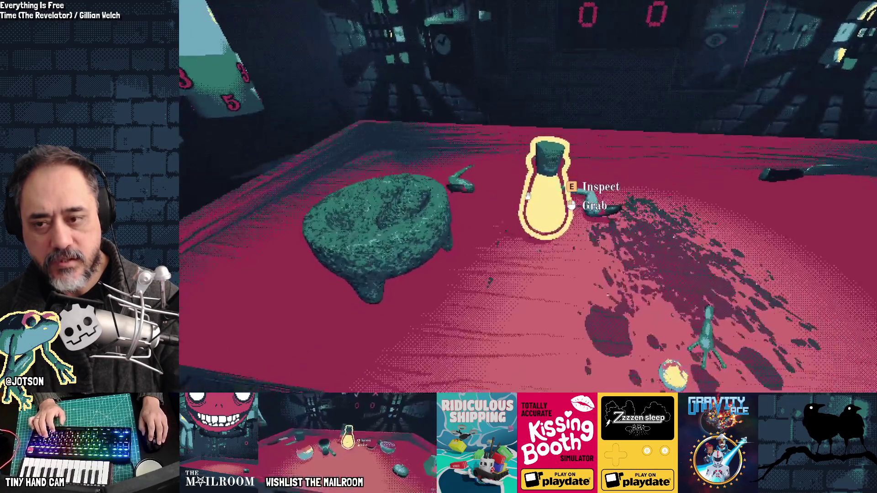
Step: Add the bottle's ingredient to the molcajete and set the bottle down beside it
click(528, 197)
click(528, 197)
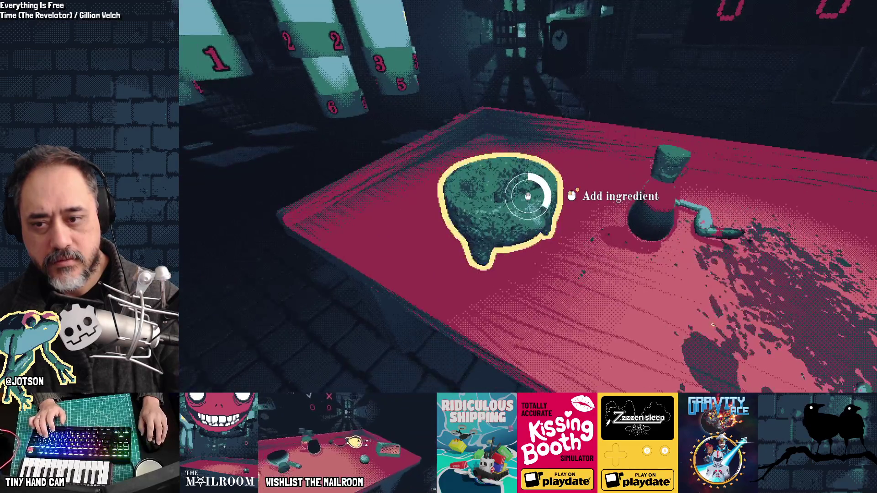
click(528, 197)
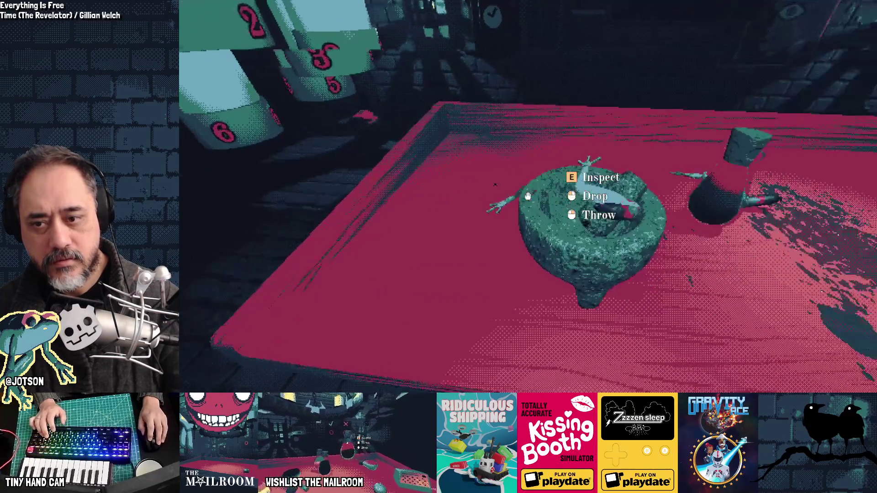
click(528, 196)
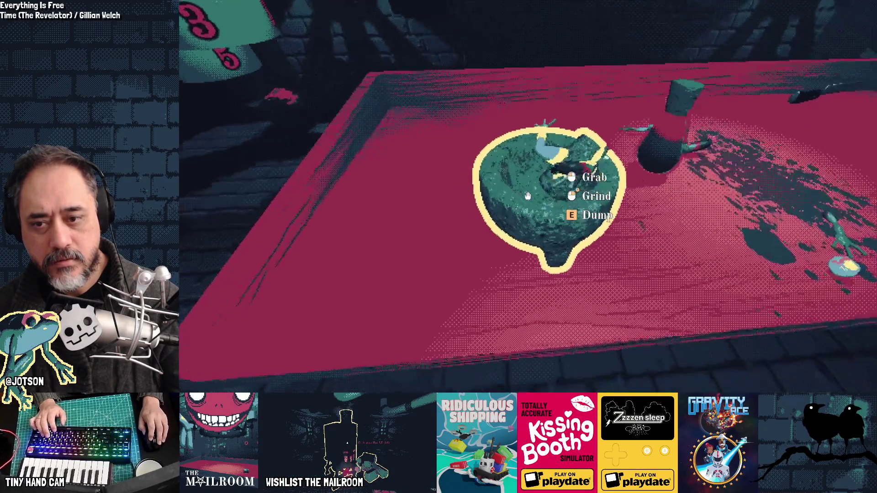
click(528, 196)
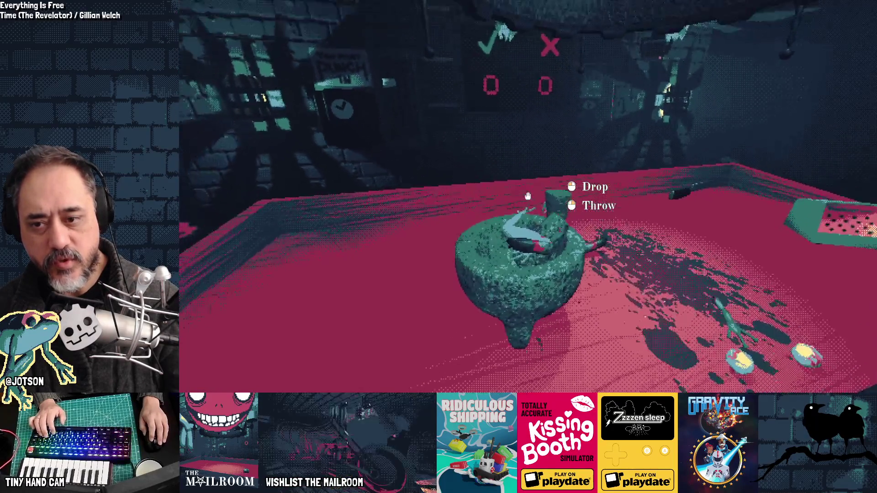
click(527, 196)
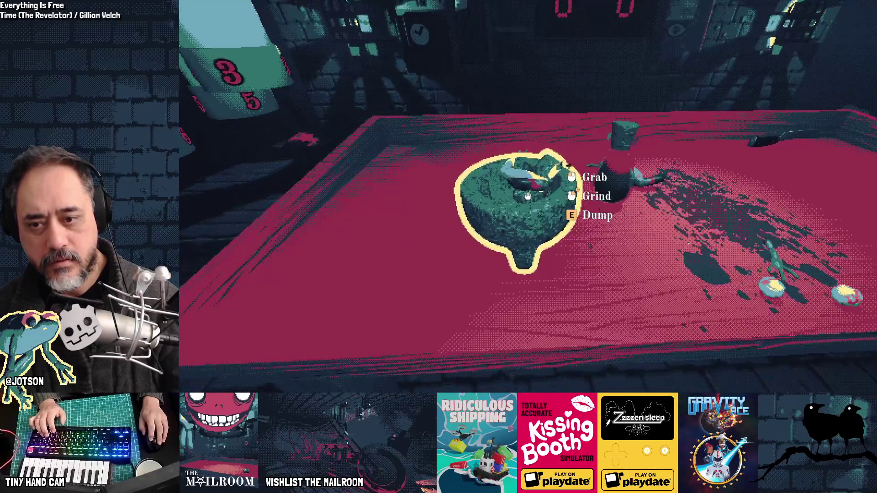
Step: Grind the ingredient into yellow powder and fill the bottle from the molcajete
right_click(527, 196)
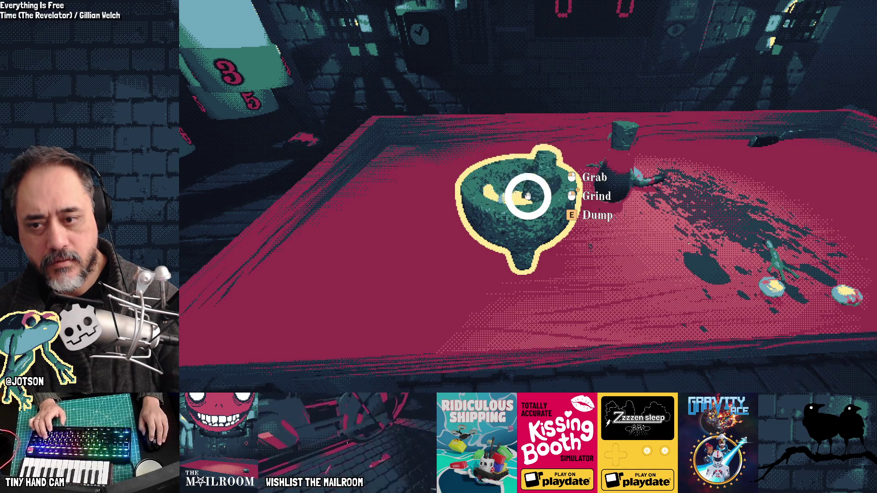
click(527, 196)
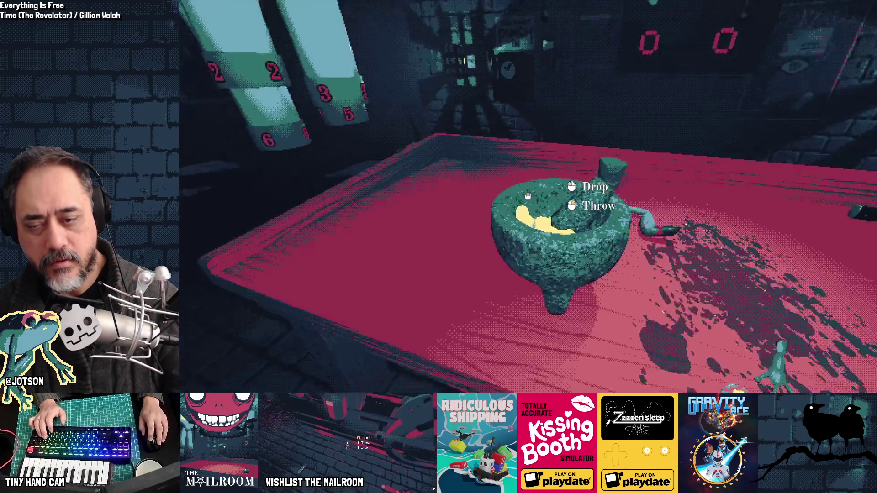
click(528, 196)
key(grave)
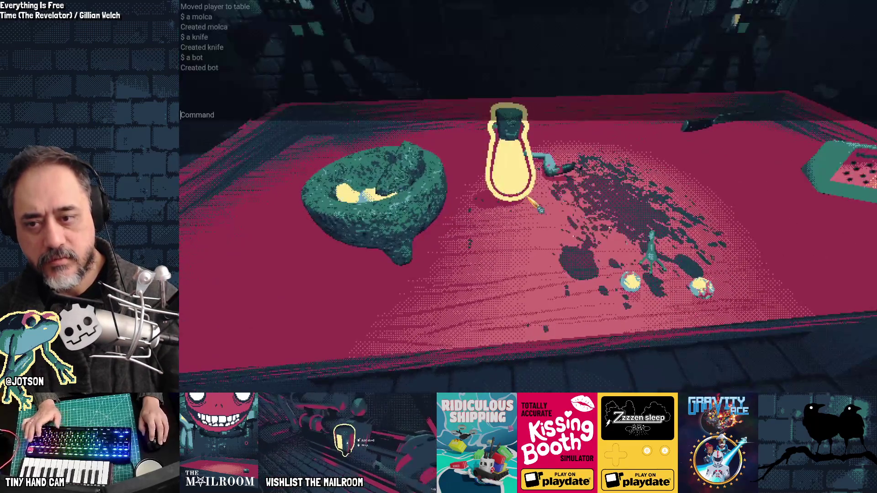
Step: Spawn another bottle with 'a bottle' and pour it into the molcajete
text(a bottle)
key(Return)
key(grave)
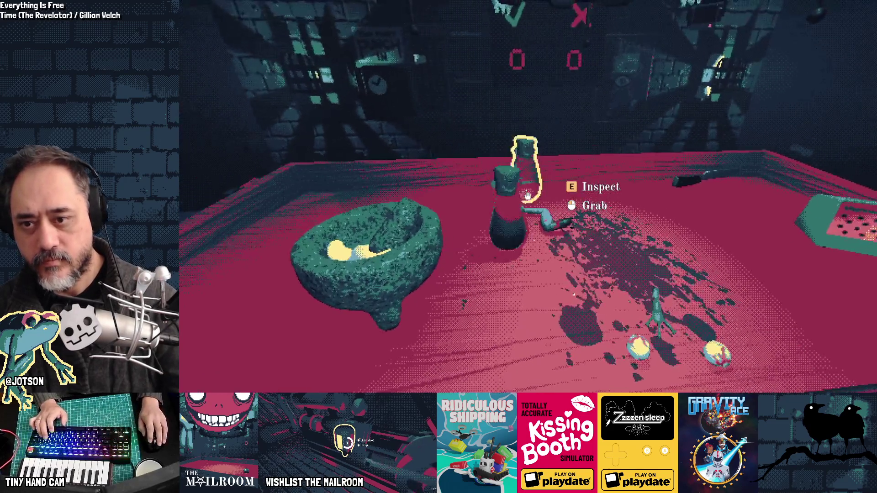
click(528, 197)
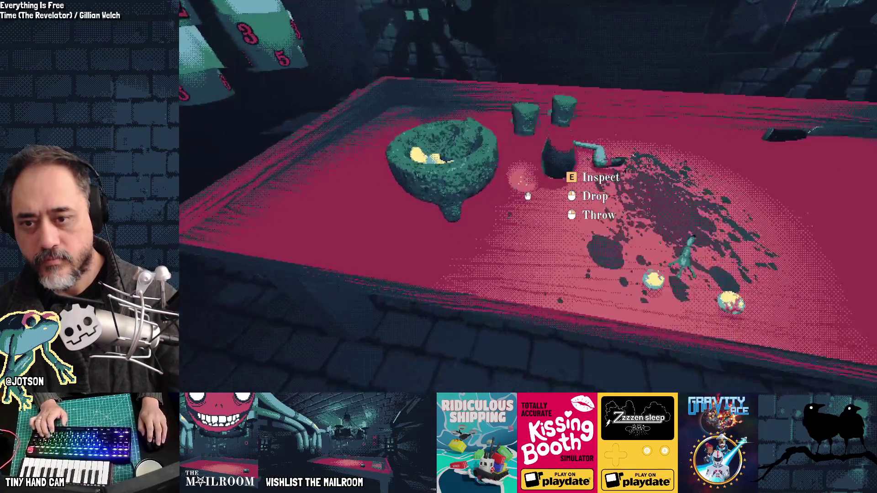
click(527, 196)
click(528, 196)
click(528, 197)
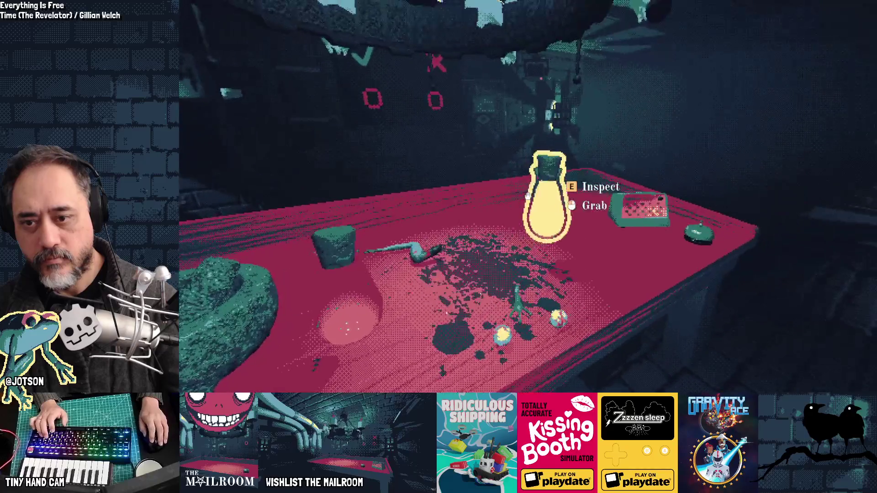
click(528, 197)
click(527, 197)
click(528, 197)
click(527, 197)
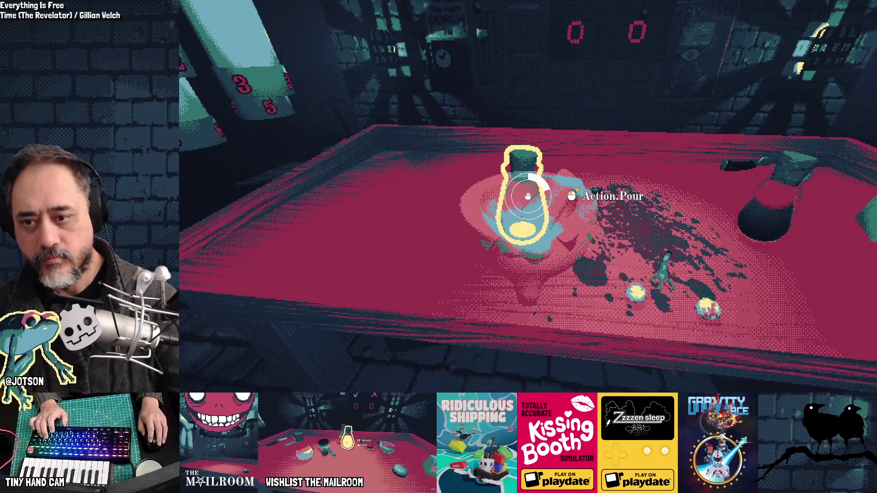
Step: Drop the molcajete a few times, then drop the cup and red item onto the table and quit
click(527, 196)
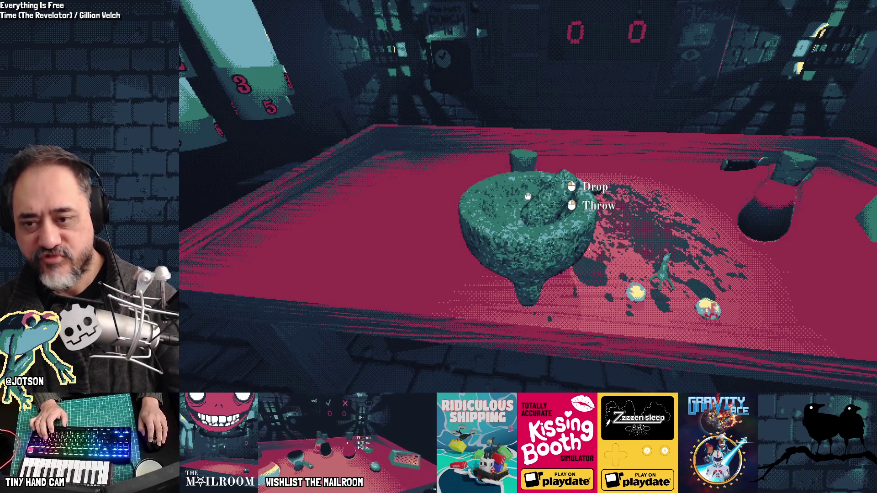
click(528, 197)
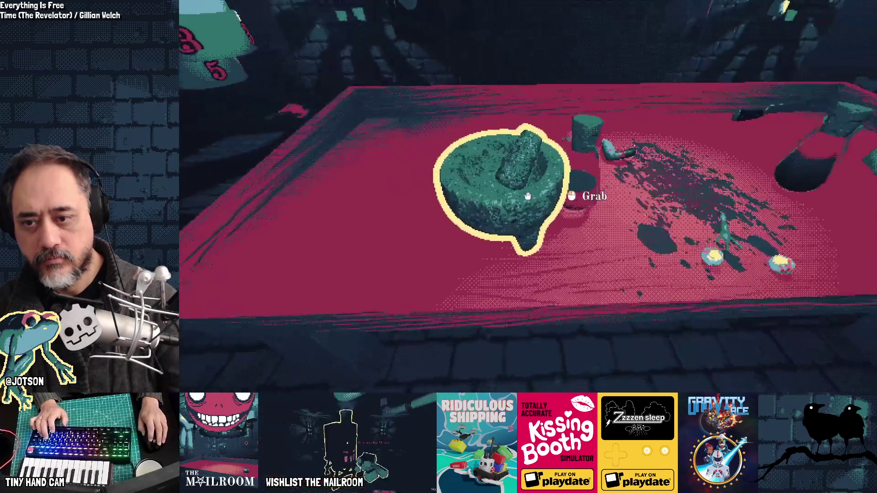
click(527, 196)
click(527, 196)
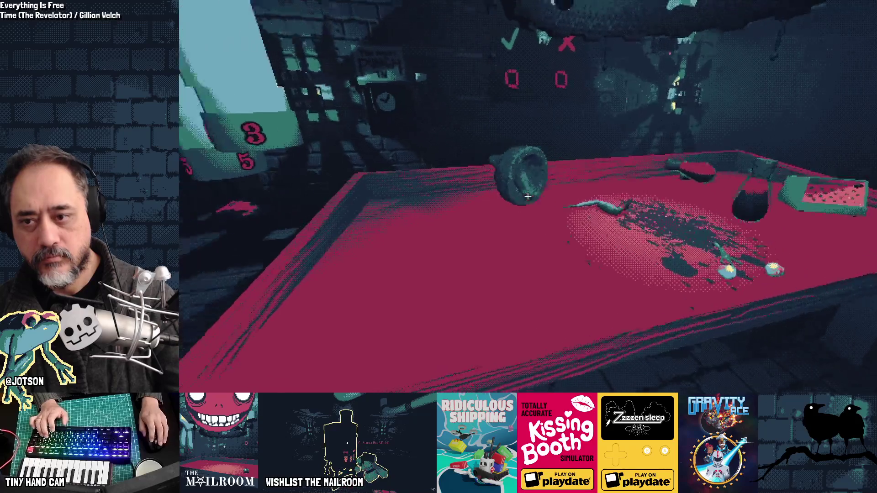
click(528, 197)
click(527, 196)
click(528, 196)
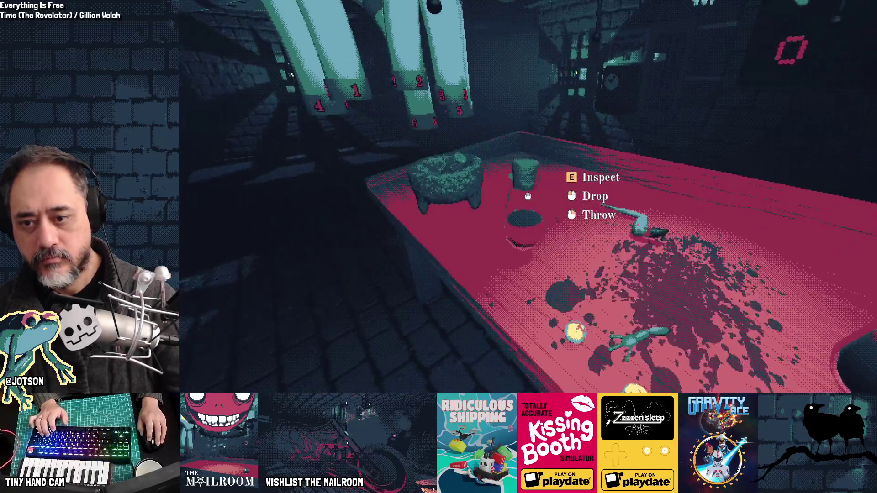
click(528, 197)
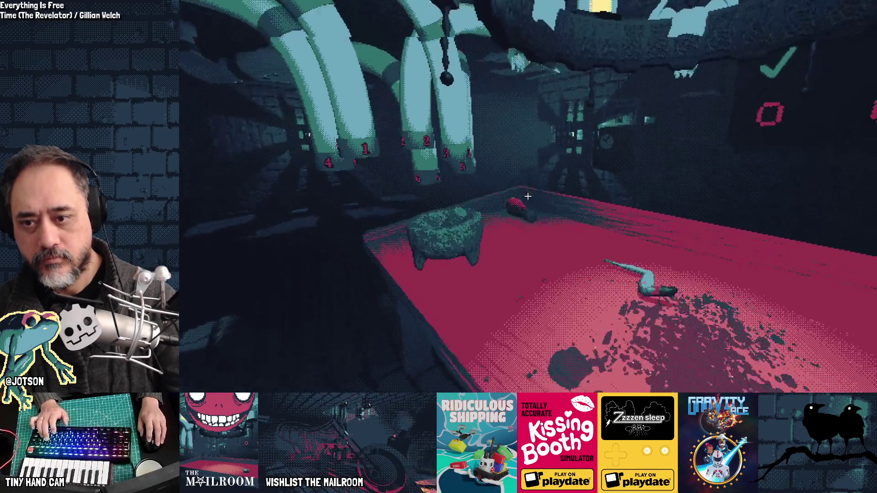
click(527, 196)
click(528, 196)
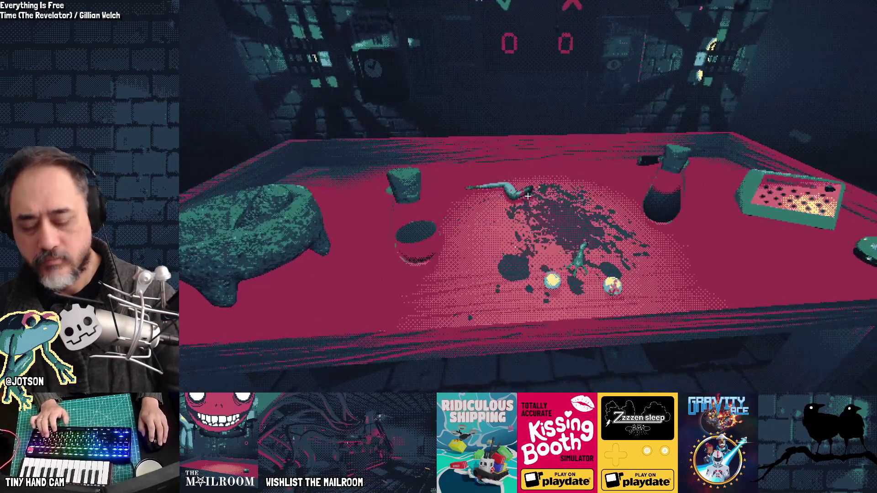
key(F8)
Step: Add a 'Pouring sound' card to Day 2, tick Drop molcajete sound done, and place Pouring sound below it
key(alt+Tab)
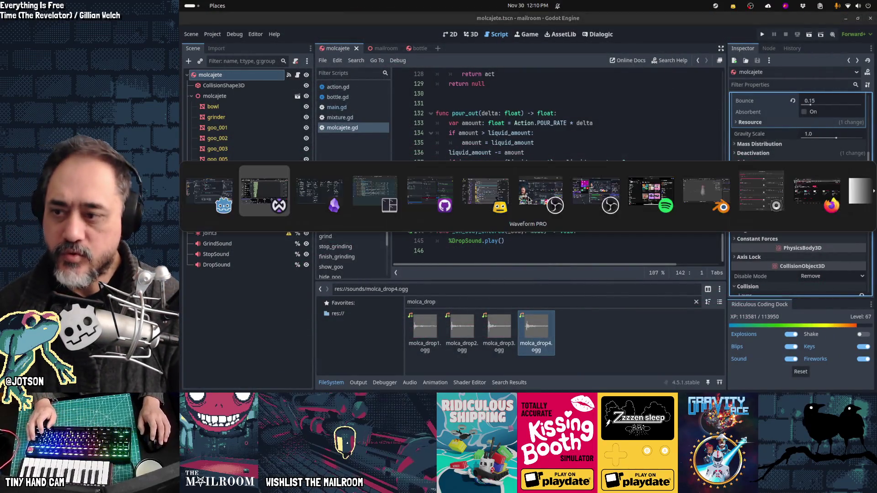
key(alt+Tab)
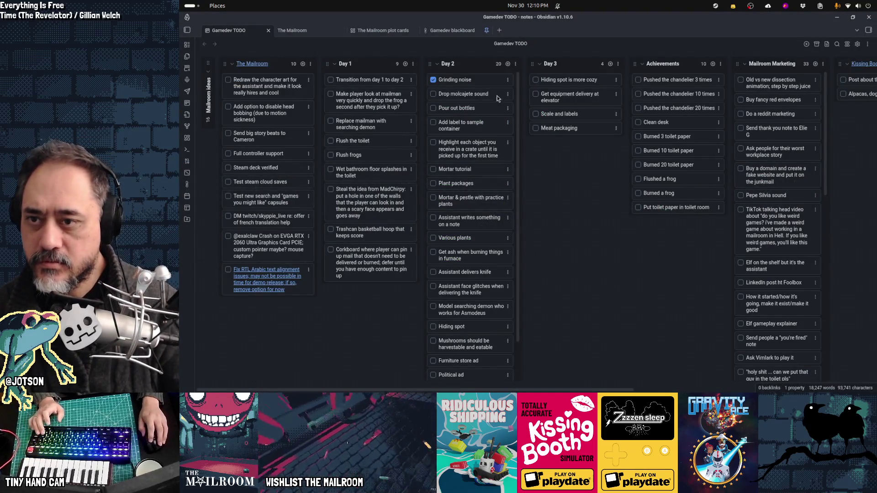
click(508, 64)
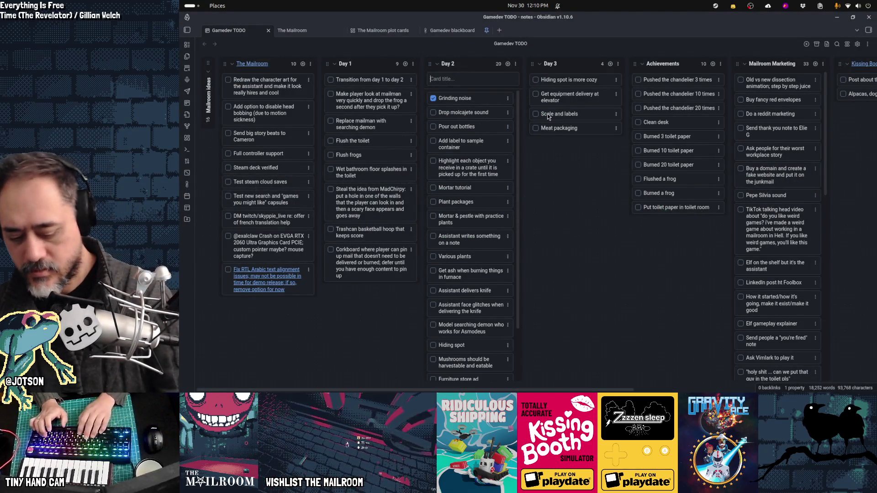
text(Pouring sound)
key(Return)
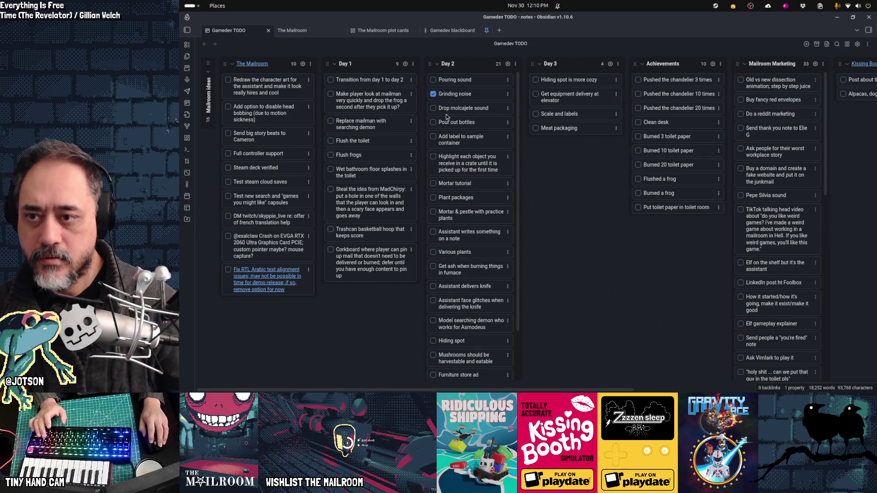
click(432, 108)
drag(474, 81, 484, 113)
Step: Add an 'Add ingredient sound' card further down Day 2 and rename it 'Add frog part ingredient sound'
click(508, 64)
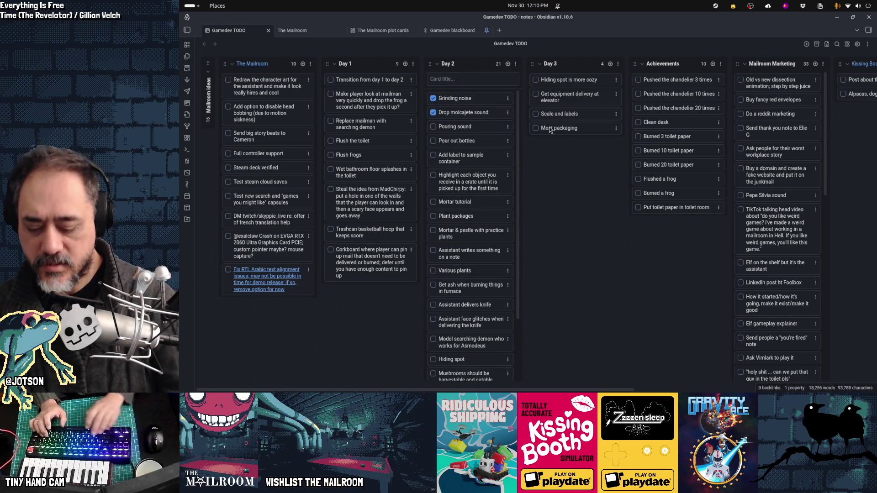
text(Add ingredient sound)
key(Return)
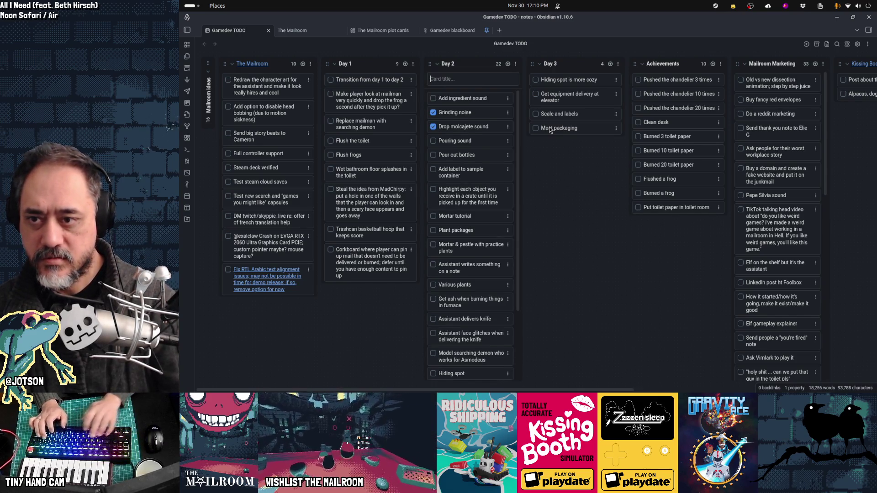
mouse_move(475, 100)
mouse_down()
mouse_move(478, 132)
mouse_move(468, 156)
mouse_up()
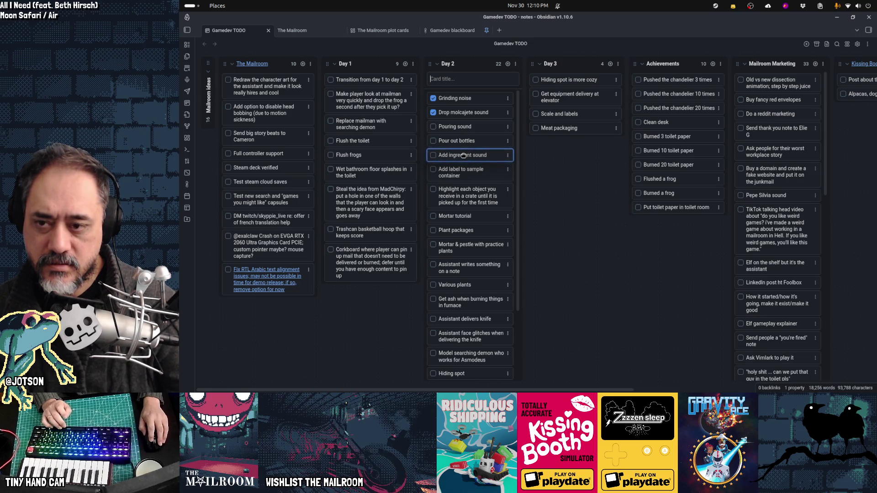
scroll(463, 156, down, 1)
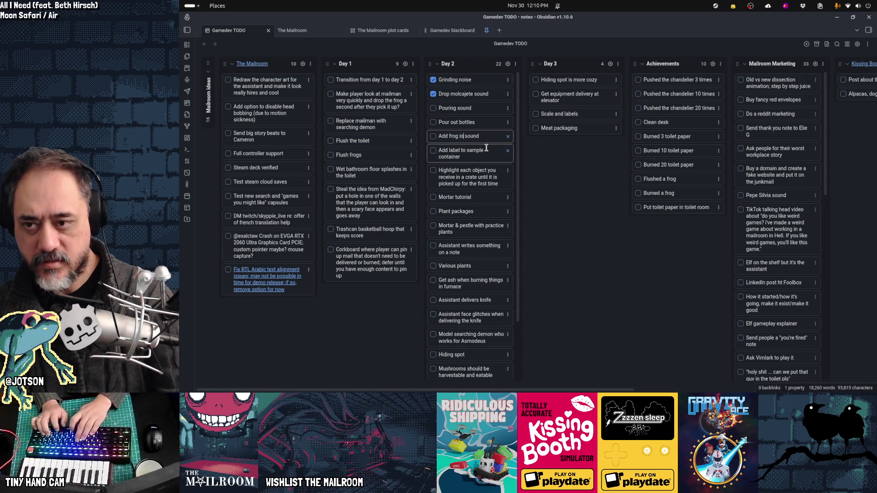
text(gredient)
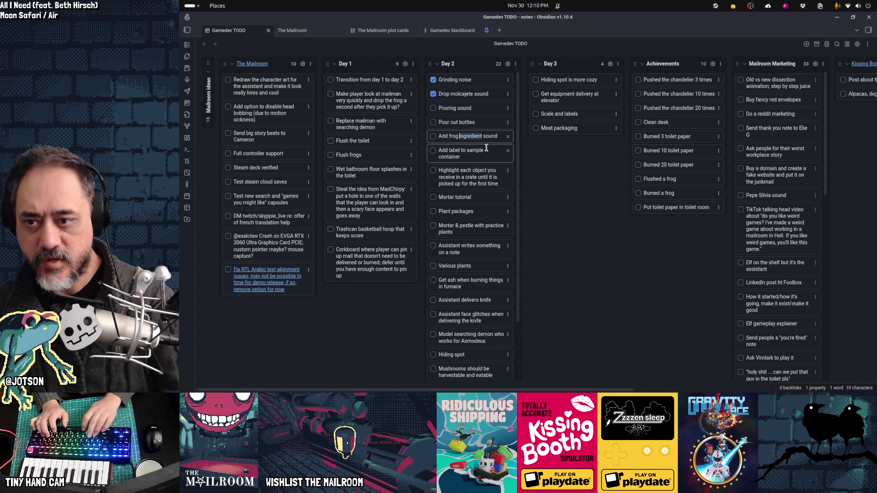
text(part)
key(Return)
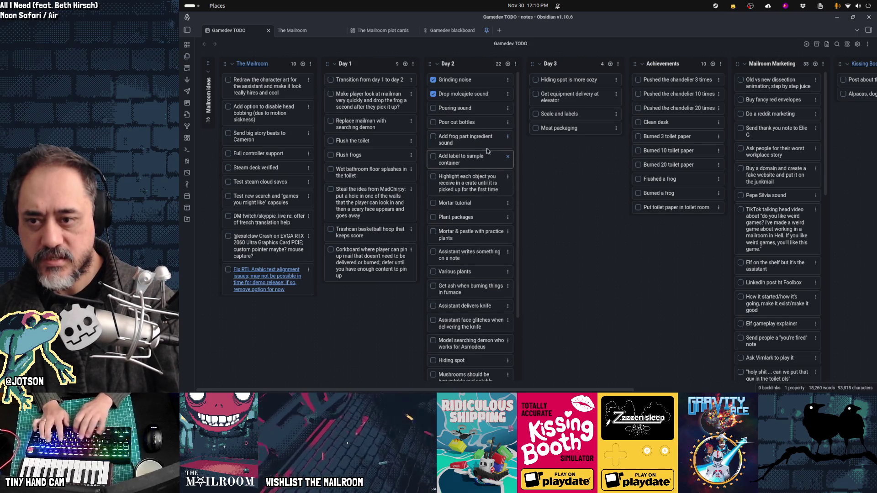
click(508, 157)
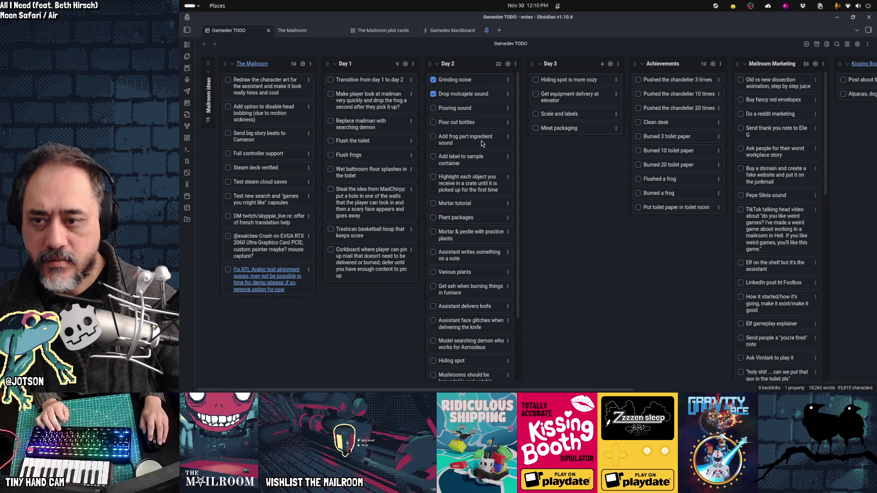
click(508, 64)
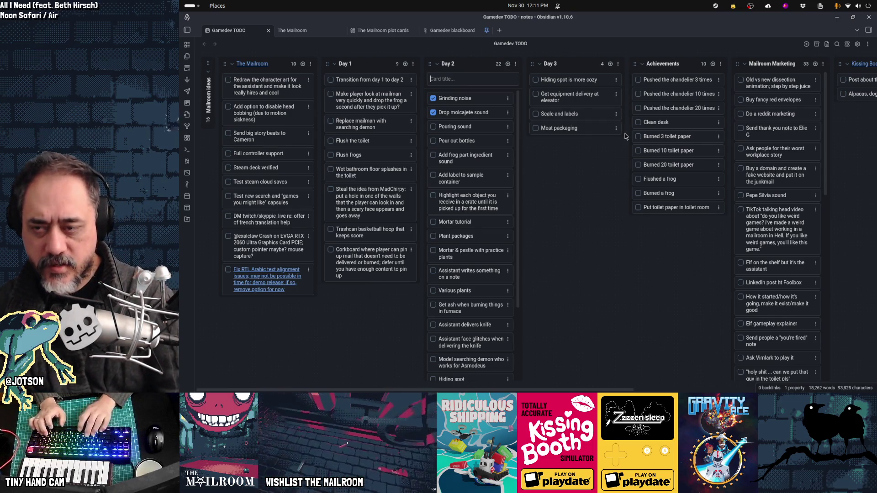
Step: Create the 'Add frog part collision sound' card and drag it just below the ingredient sound card
text(Add frog part colli)
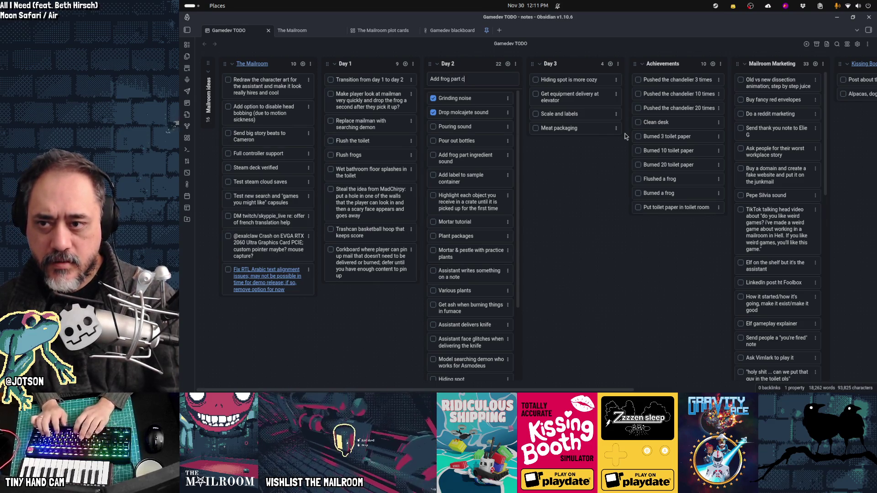
text(sion sound)
key(Return)
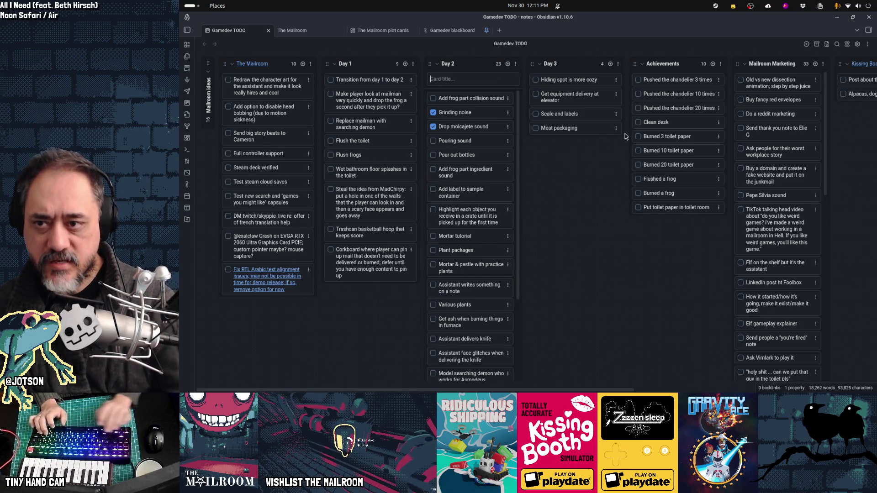
mouse_move(484, 83)
mouse_down()
mouse_move(480, 146)
mouse_move(491, 167)
mouse_up()
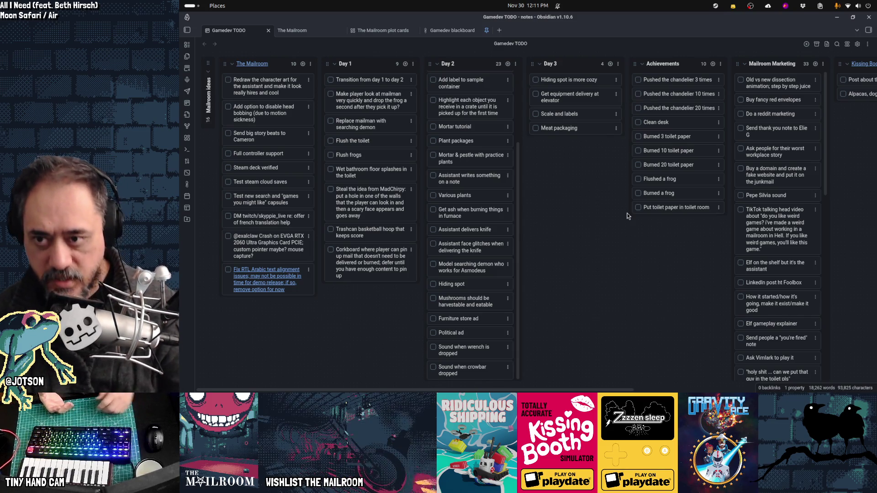
scroll(467, 231, up, 2)
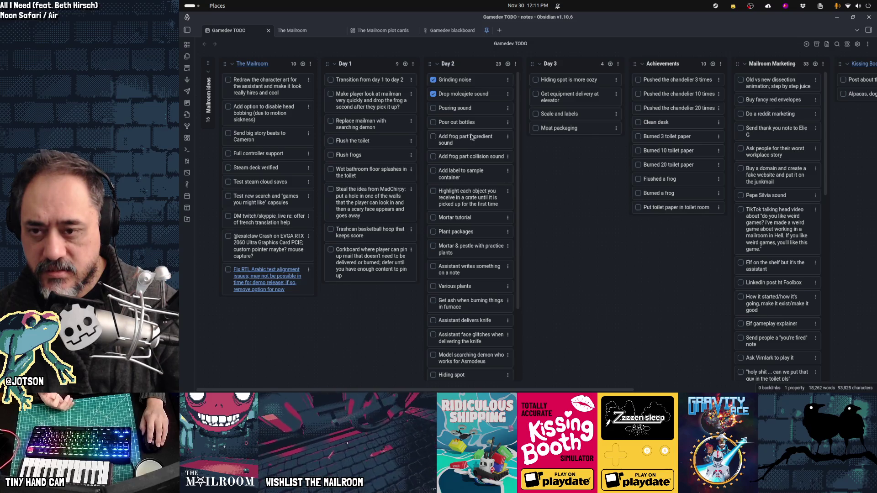
Step: Delete the ingredient sound card and append '(use it also for adding to molca)' to the collision sound card
click(508, 137)
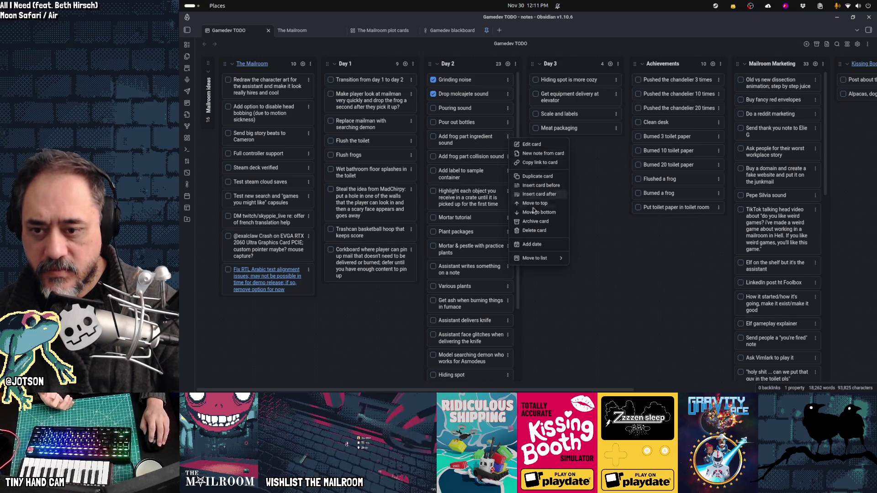
click(536, 230)
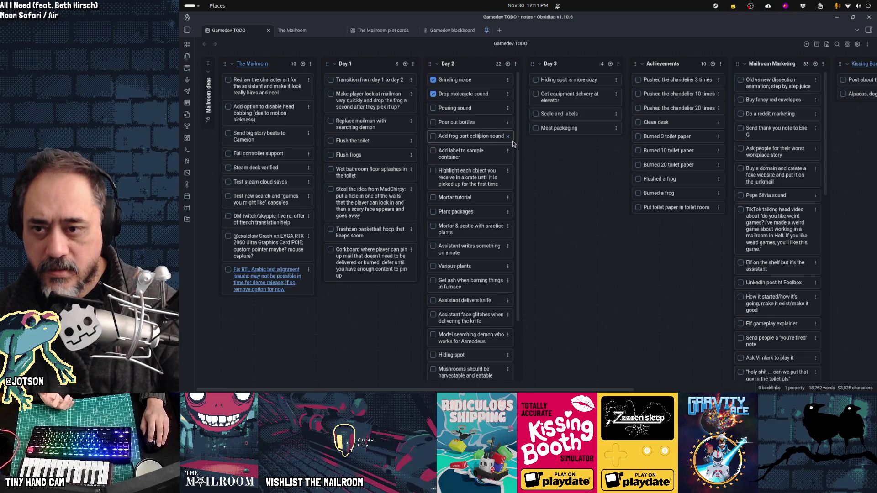
text((us)
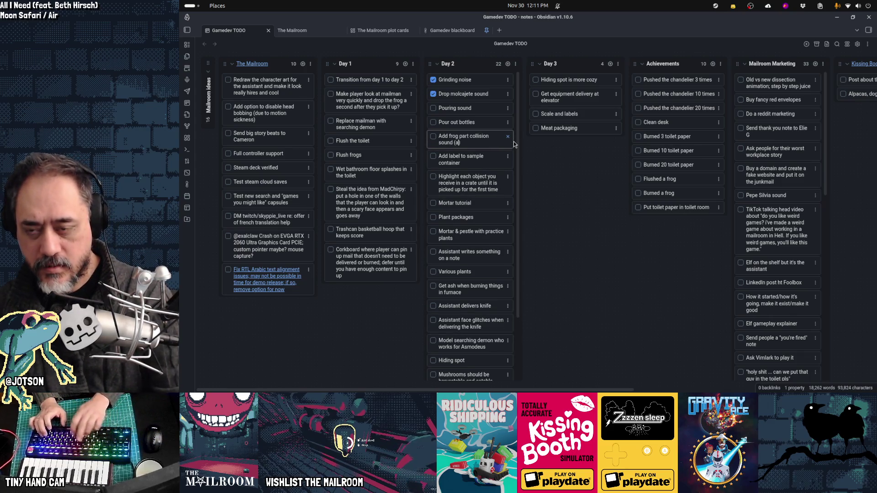
text(e it also for add)
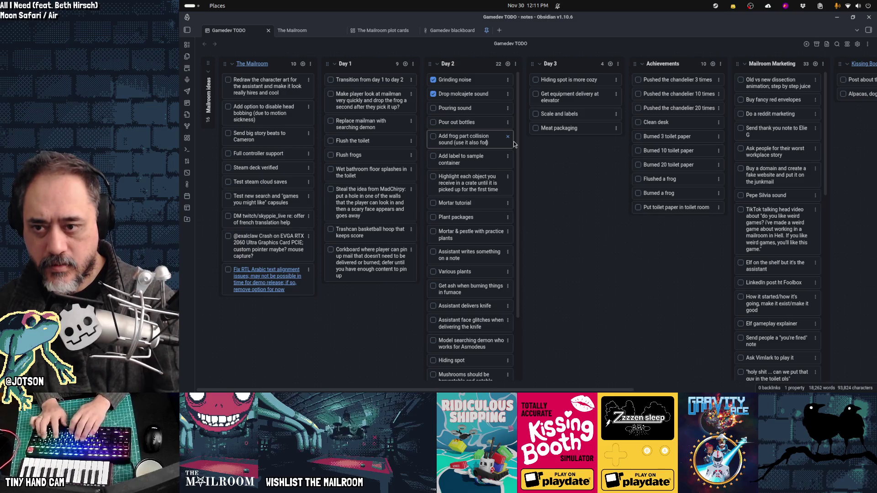
text(ing as ingre)
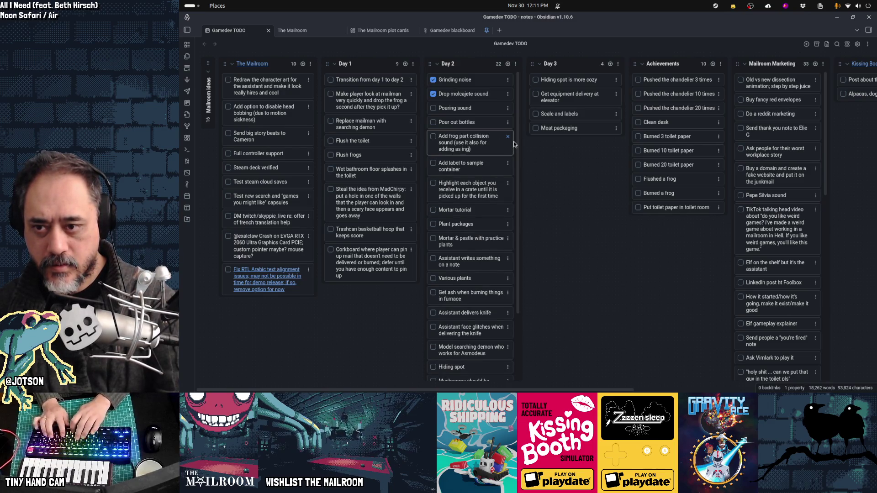
key(BackSpace)
key(BackSpace)
key(BackSpace)
text(to molca)
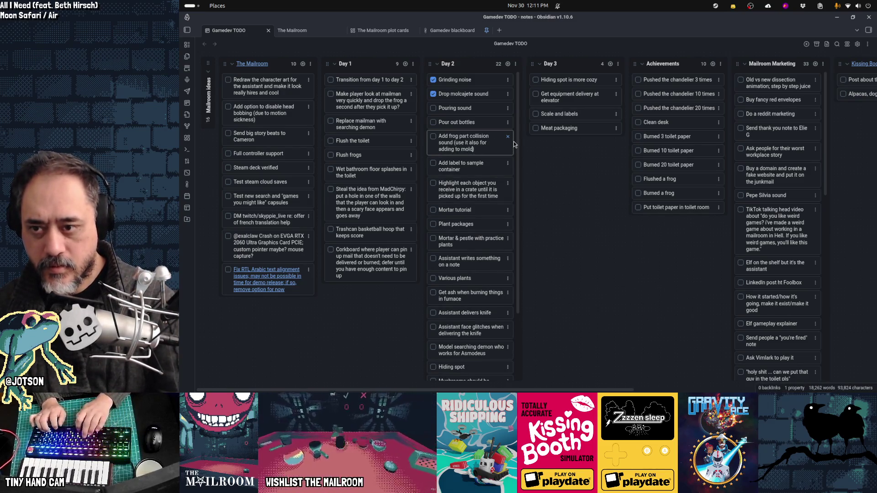
key(Return)
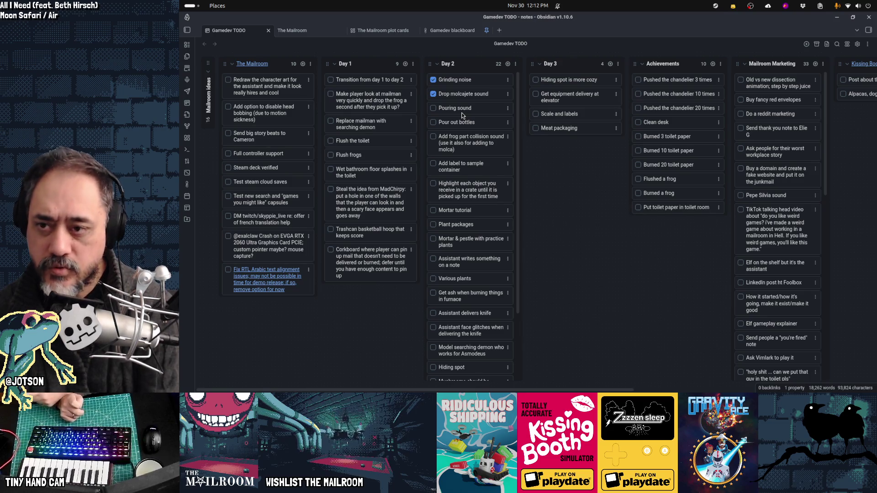
click(481, 107)
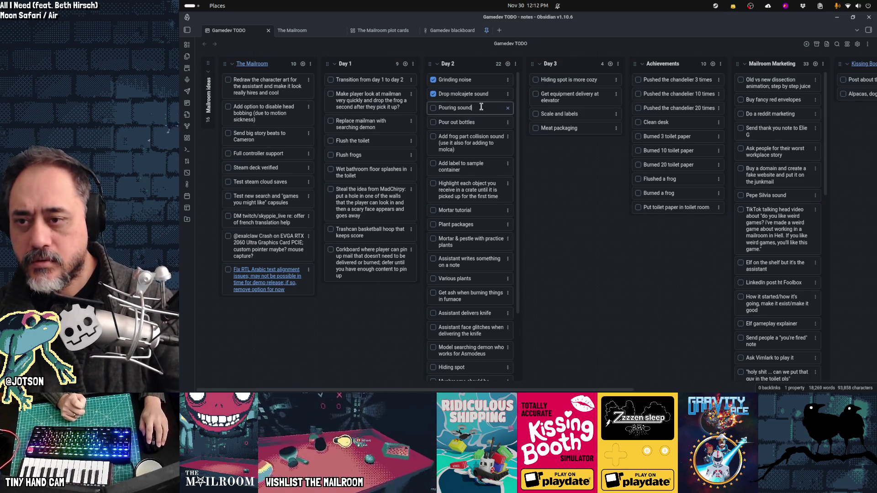
Step: Rename the card to 'Pouring sound loop', move 'Pour out bottles' below the collision card, and append ', liquid level, sound'
text( loop)
key(Return)
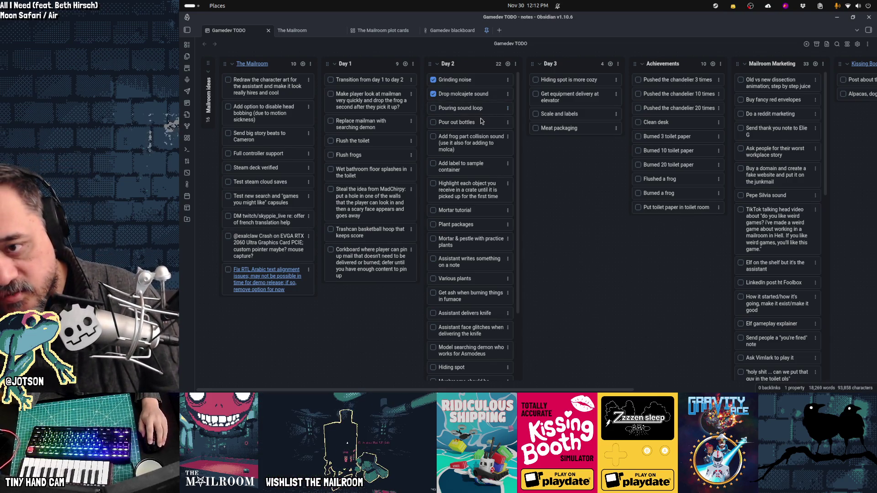
mouse_move(481, 121)
mouse_down()
mouse_move(486, 148)
mouse_move(499, 151)
mouse_up()
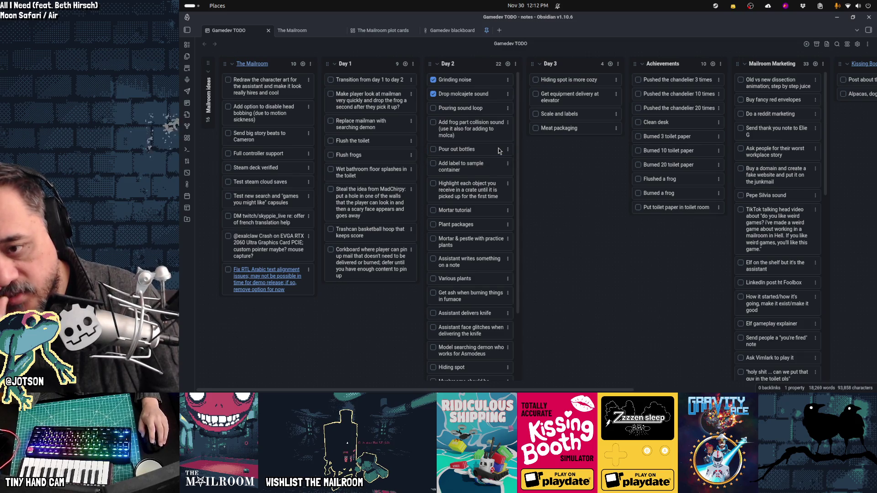
double_click(489, 148)
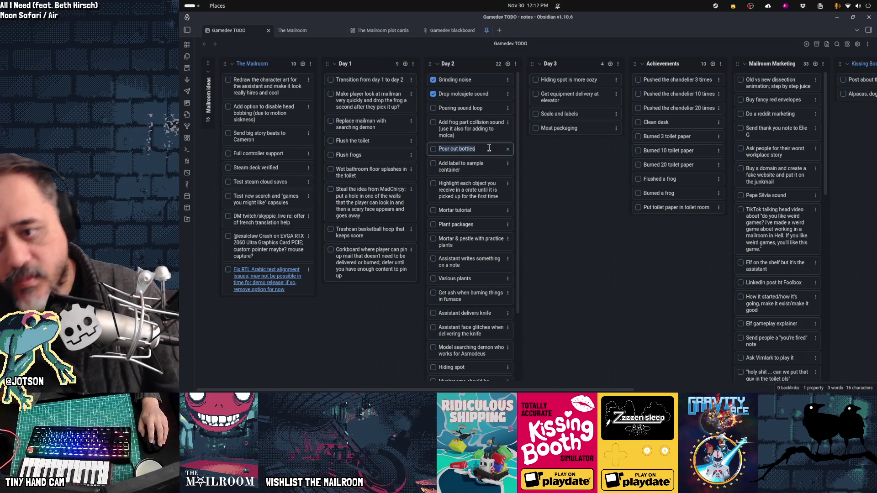
key(End)
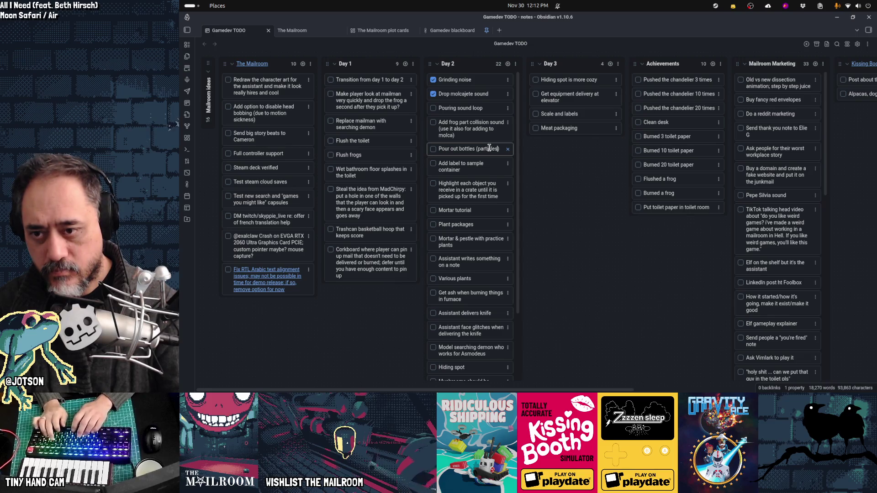
text(, liquid level)
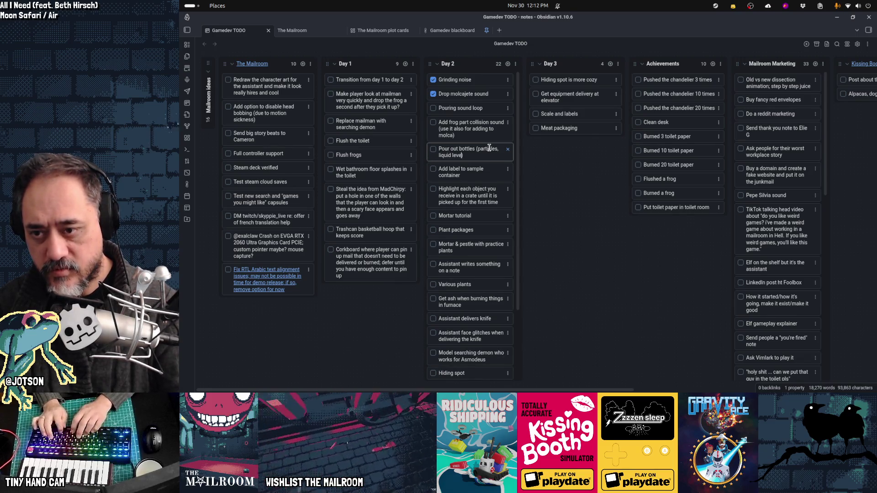
text(, sound)
key(Return)
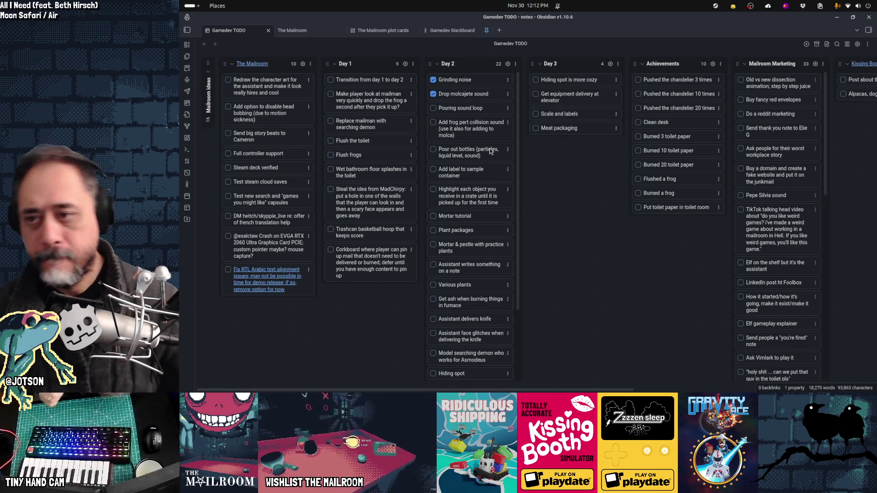
click(597, 379)
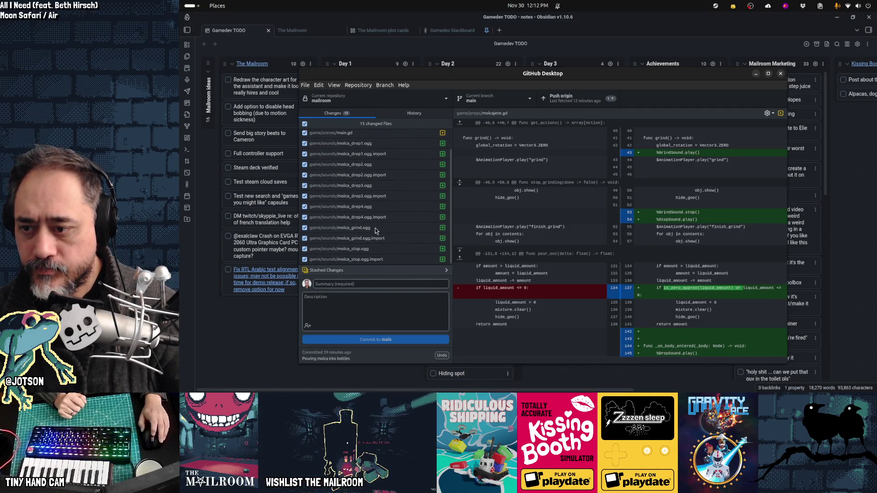
Step: Commit the 15 changed files to main as 'Molca foley sounds', push to origin, and close GitHub Desktop
click(378, 283)
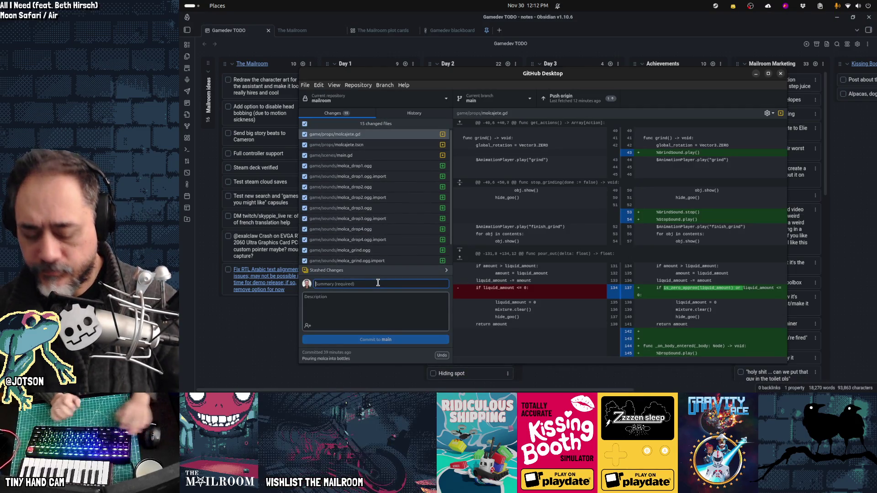
text(Molca fo)
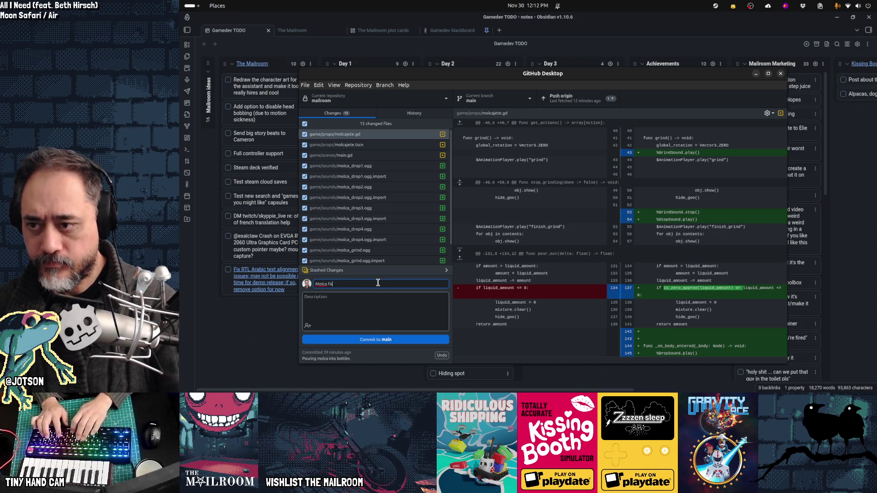
text(ley sounds)
click(384, 340)
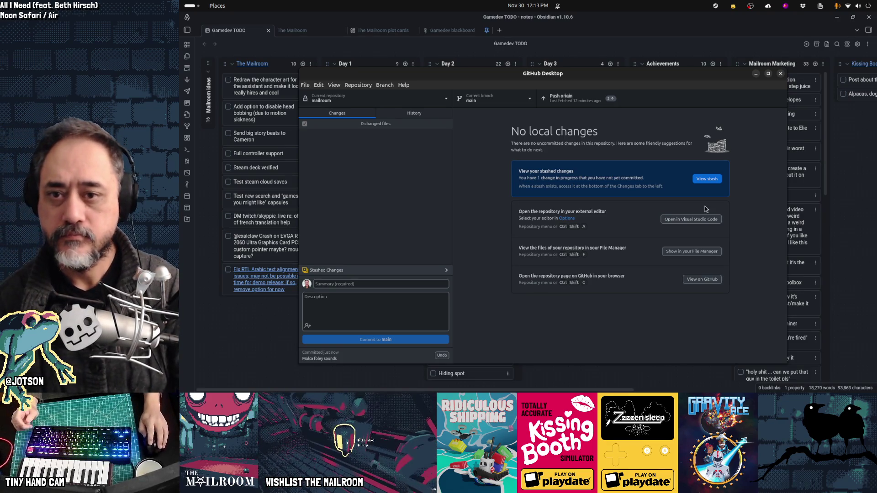
click(575, 99)
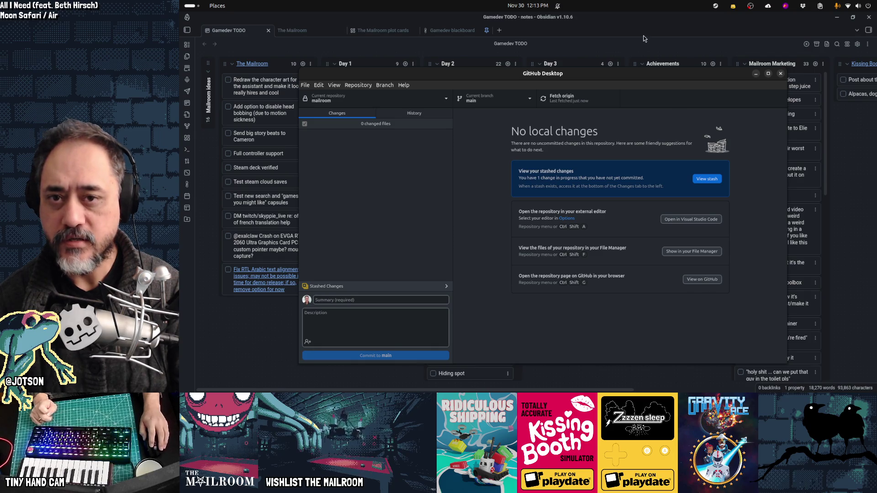
click(651, 48)
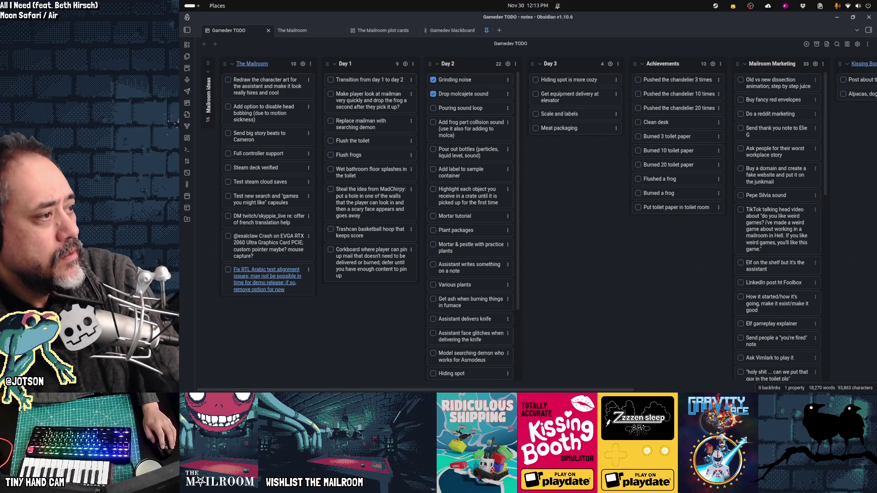
Step: In Firefox, load the Godot bookmark from the Twitch bookmarks folder to list live godot-tagged channels
mouse_move(318, 390)
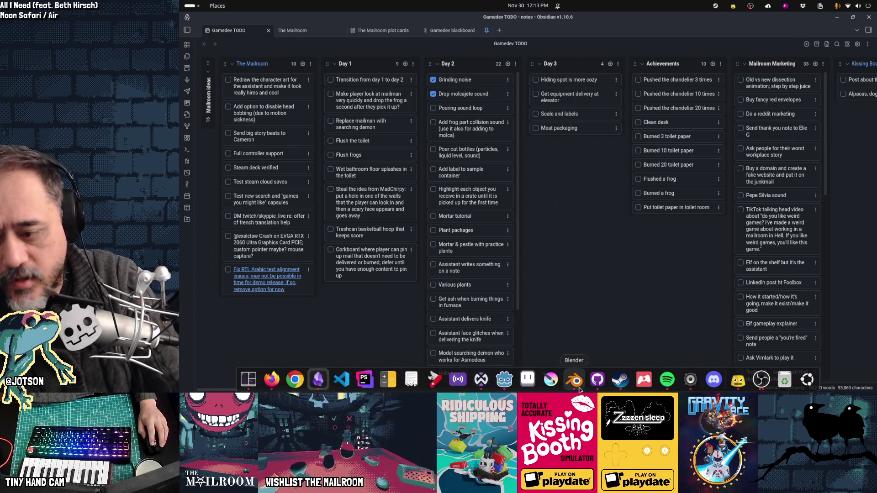
click(273, 378)
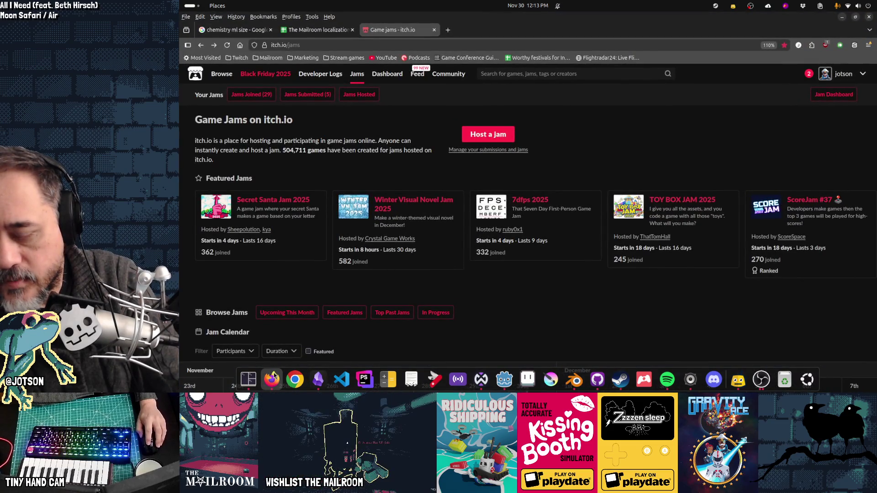
click(267, 58)
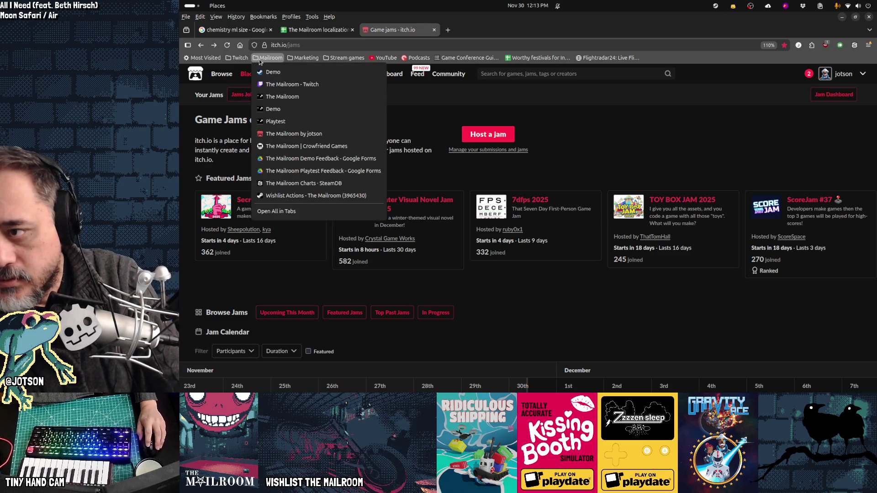
click(259, 59)
click(237, 58)
click(265, 71)
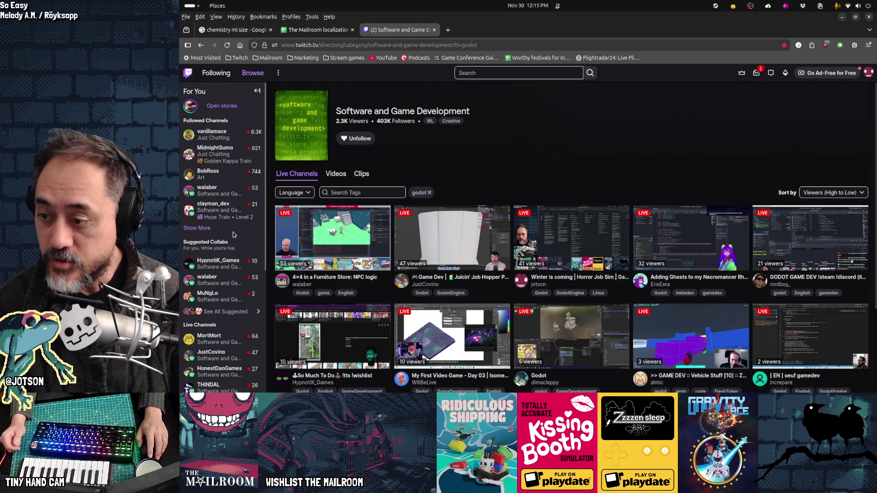
Step: Scroll the Followed Channels sidebar and open the channel streaming 'Playtesting YOUR Games'
scroll(233, 235, down, 1)
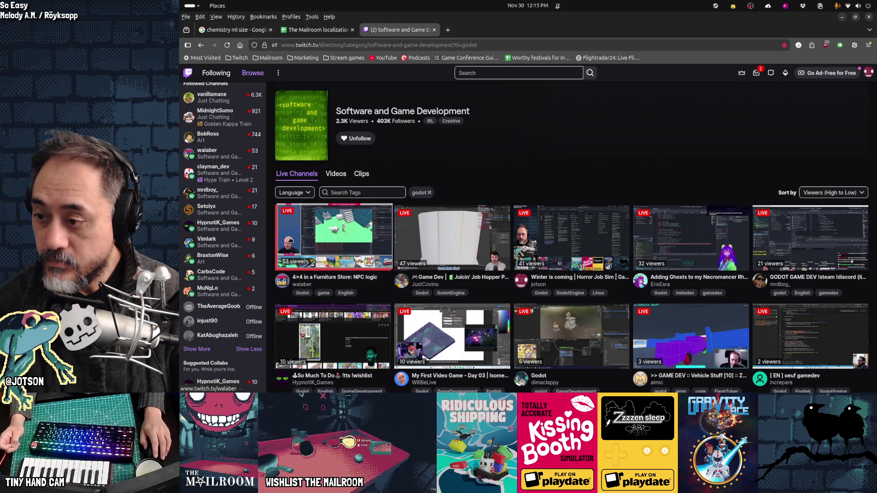
click(208, 242)
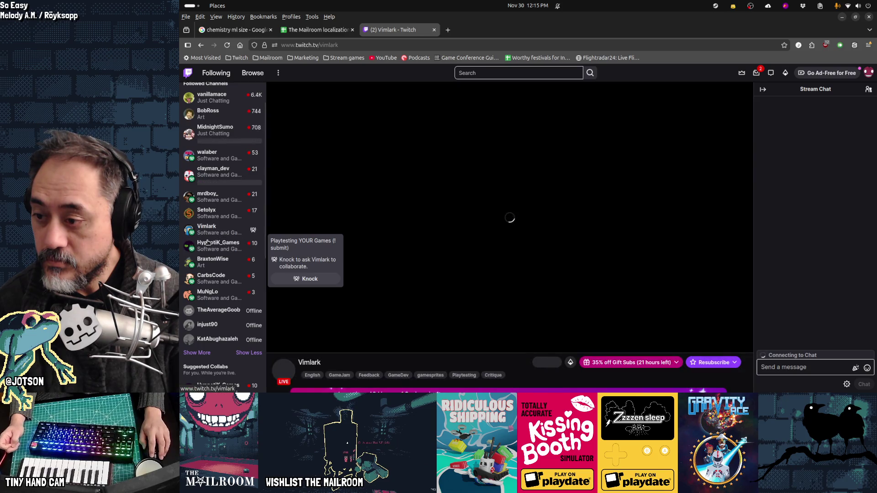